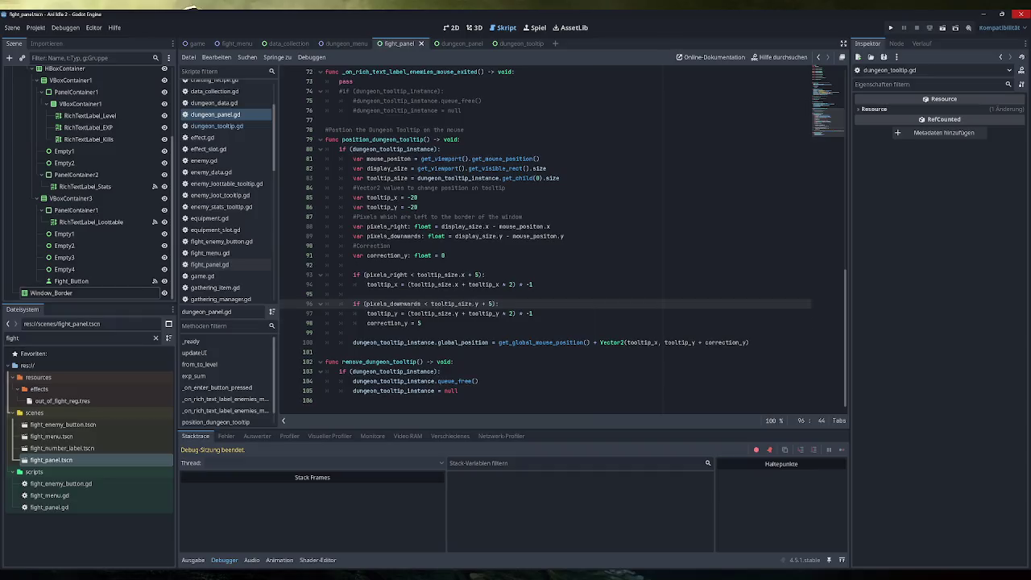
Step: Comment out the tooltip edge-correction checks on lines 93–98 and run the project
key("ctrl+k")
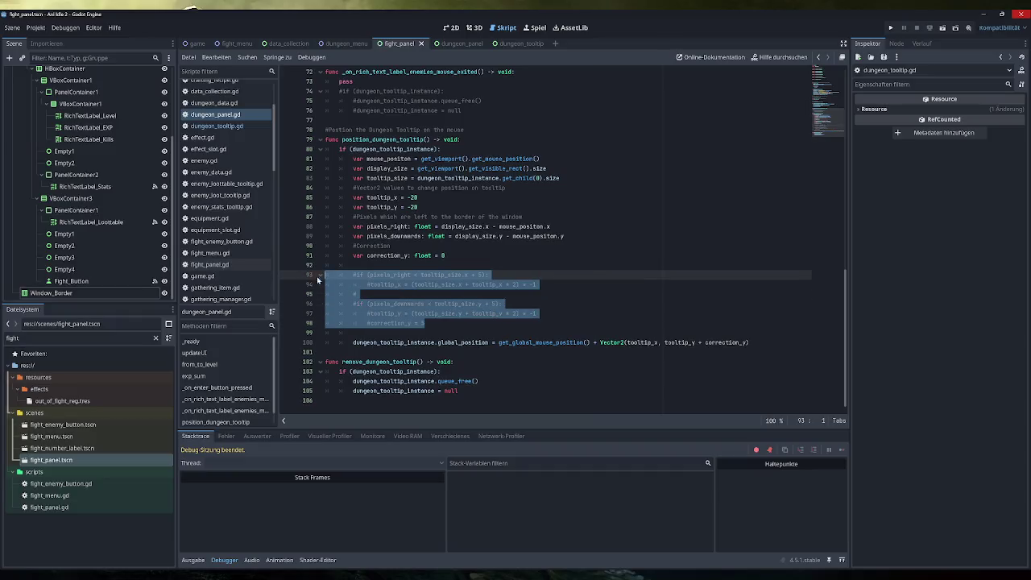
left_click(890, 28)
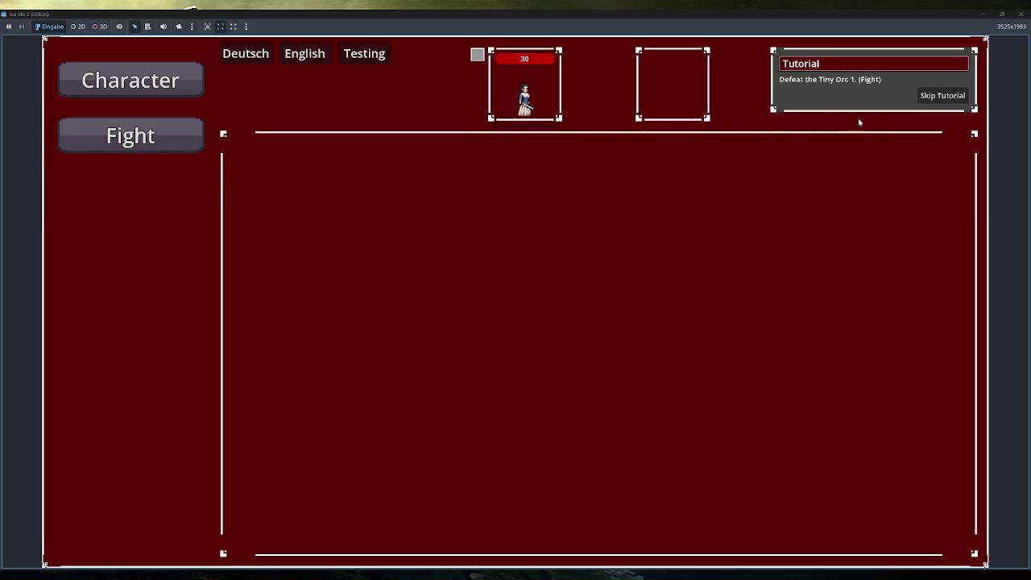
Step: Skip the tutorial, view the Tutorial Dungeon's Enemies tooltip (Tiny Orc 1–4), then close the game
left_click(942, 95)
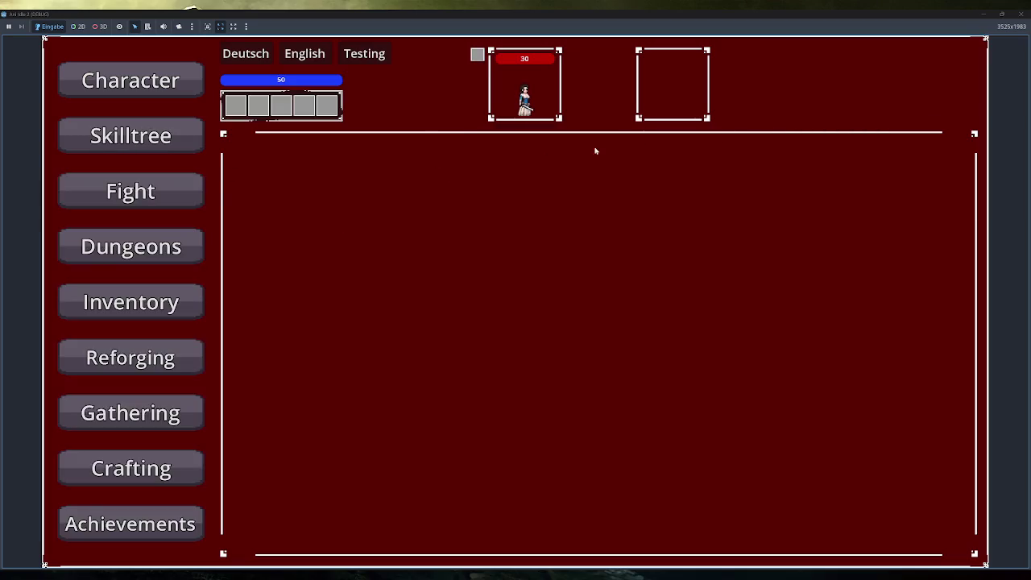
left_click(165, 254)
left_click(350, 177)
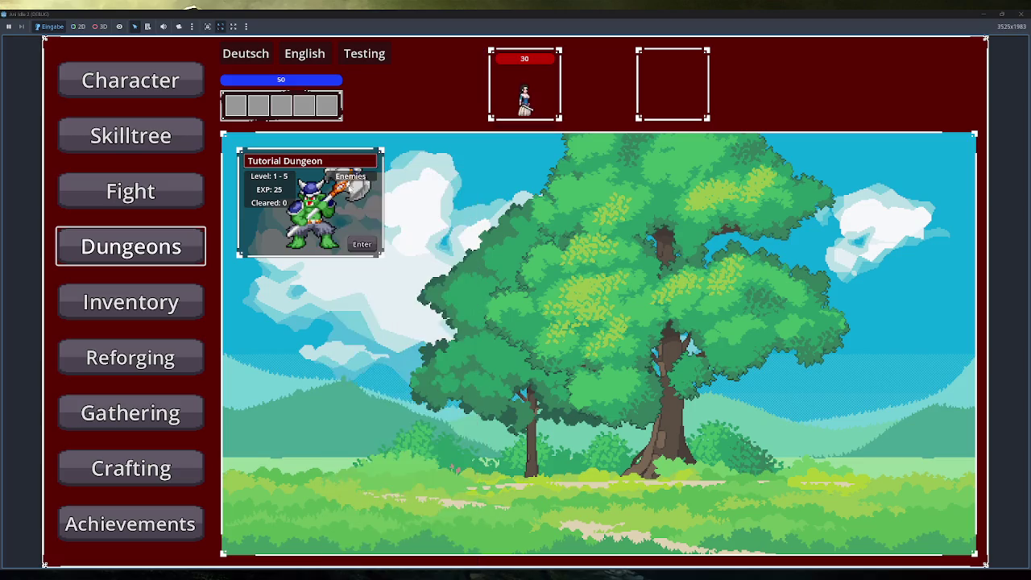
mouse_move(348, 180)
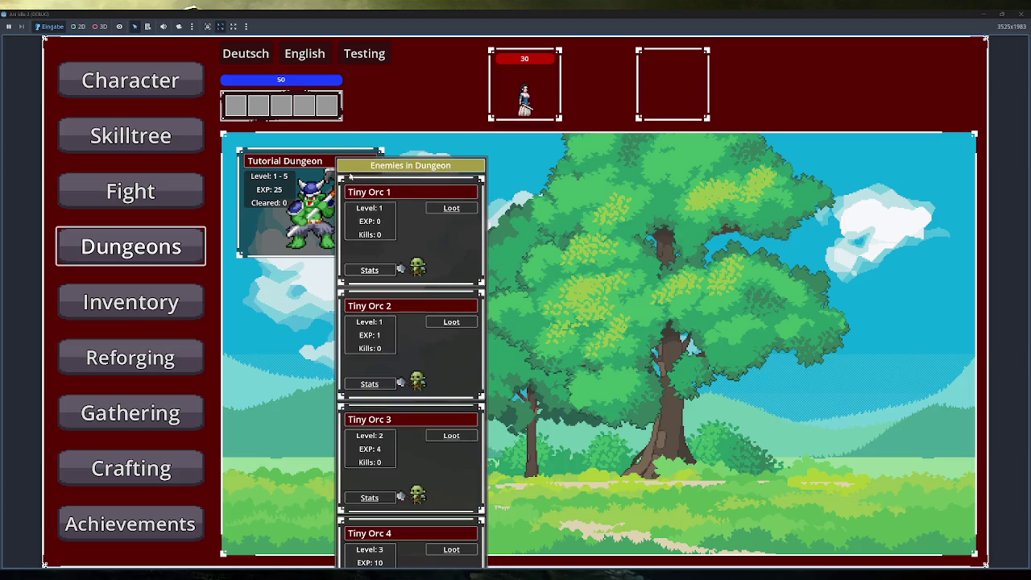
left_click(1020, 13)
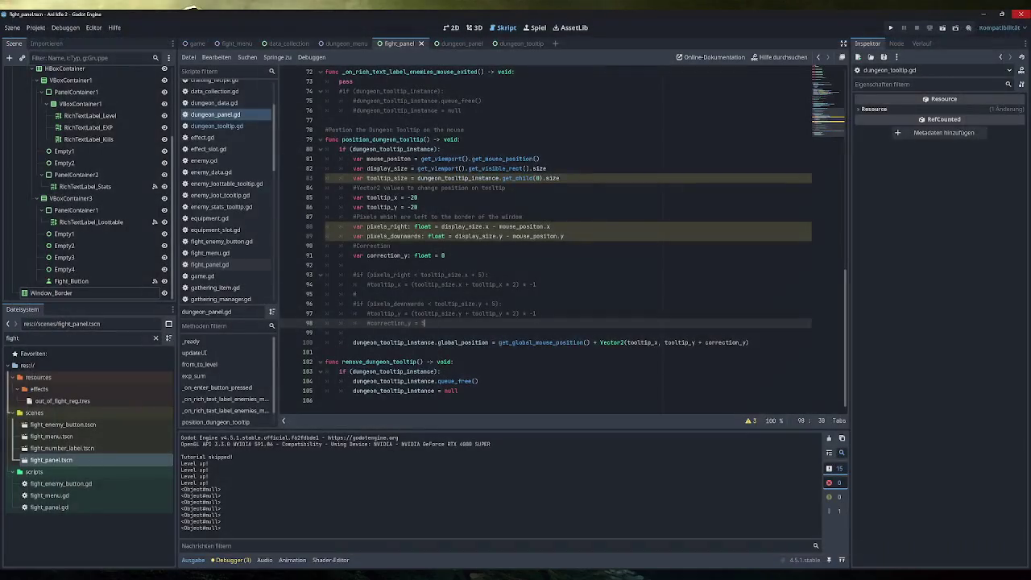
Step: Change the offsets to tooltip_x = -40 and tooltip_y = -80, then rerun the project
left_click(417, 197)
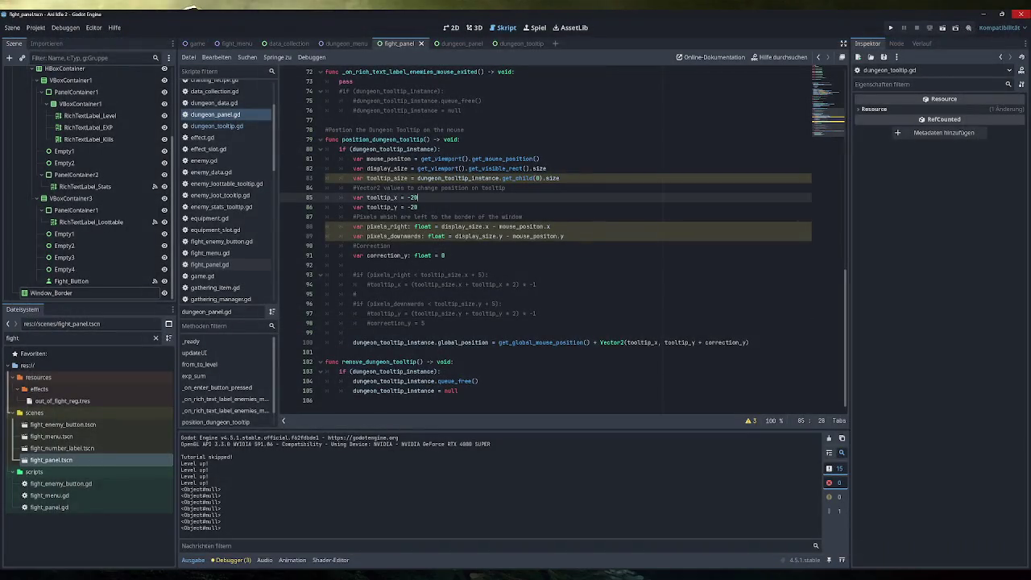
key("BackSpace")
key("BackSpace")
type("40")
left_click(417, 207)
key("BackSpace")
key("BackSpace")
type("80")
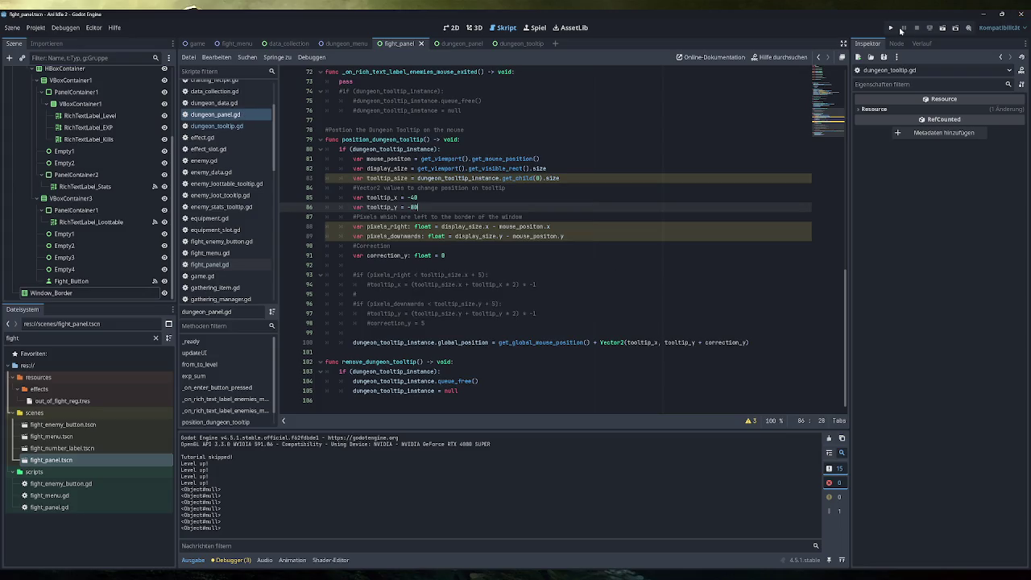
left_click(890, 27)
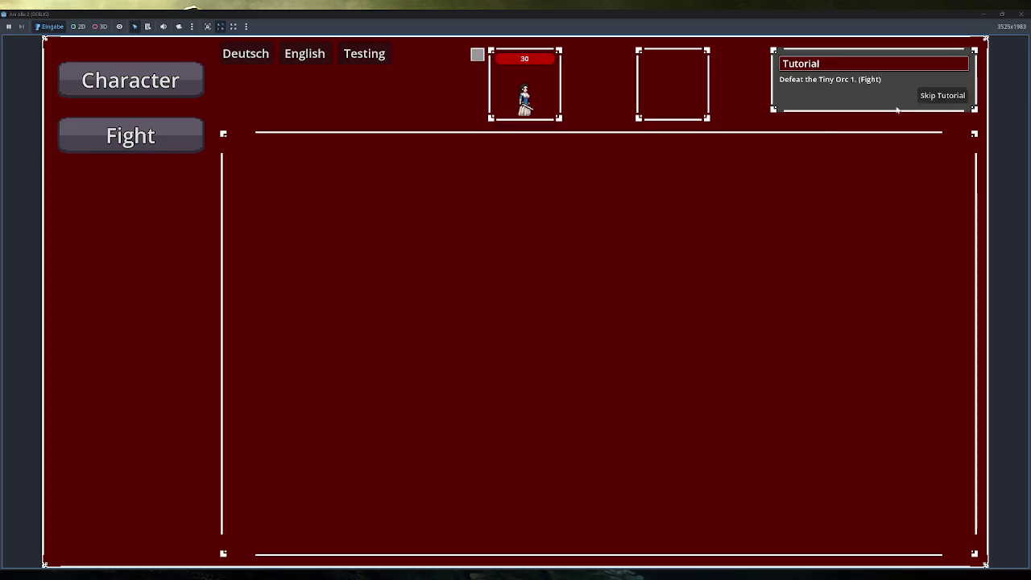
Step: Skip the tutorial, open Dungeons and bring up the Tutorial Dungeon's Enemies tooltip
left_click(941, 95)
left_click(131, 246)
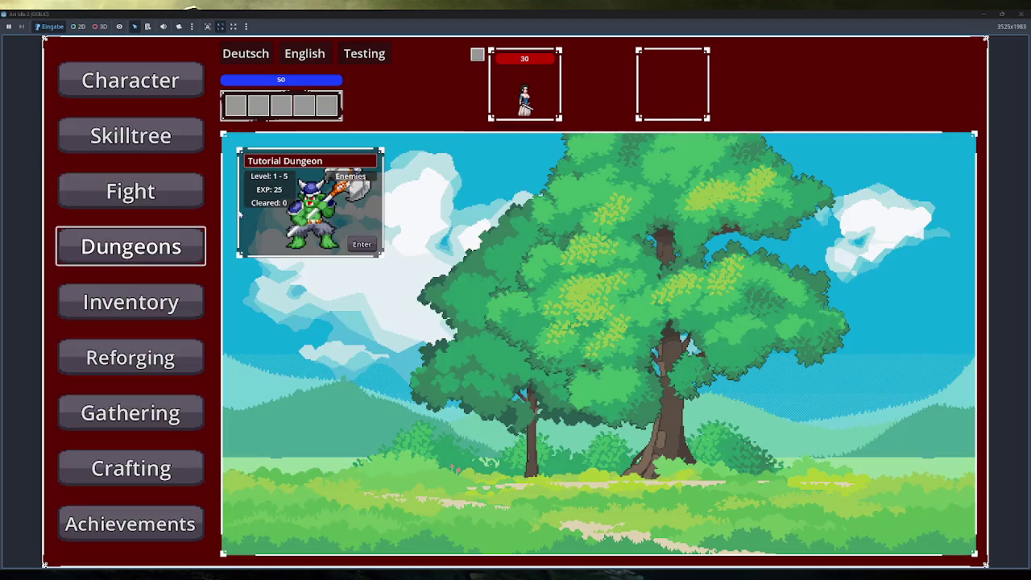
mouse_move(362, 178)
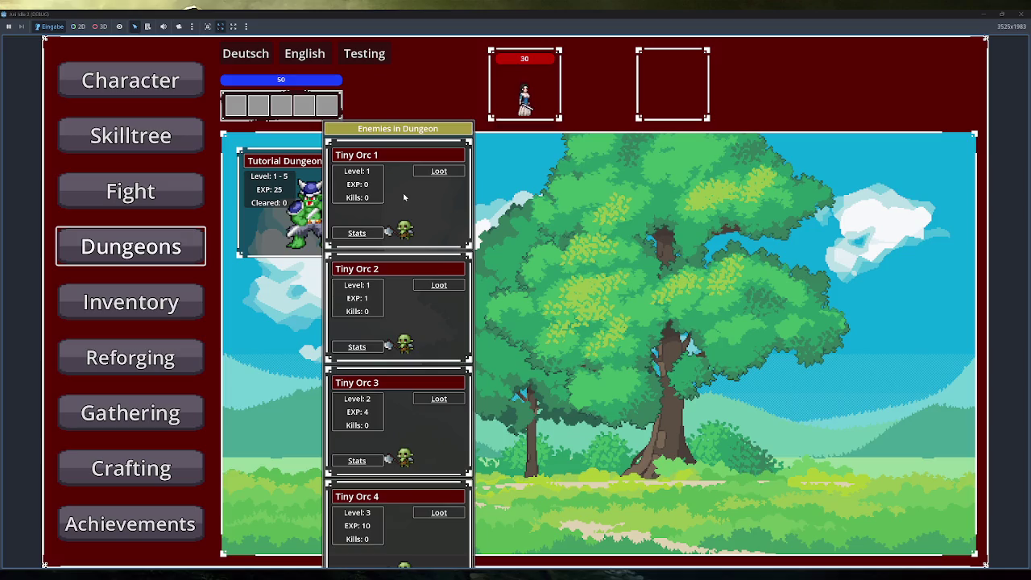
left_click(404, 256)
left_click(351, 175)
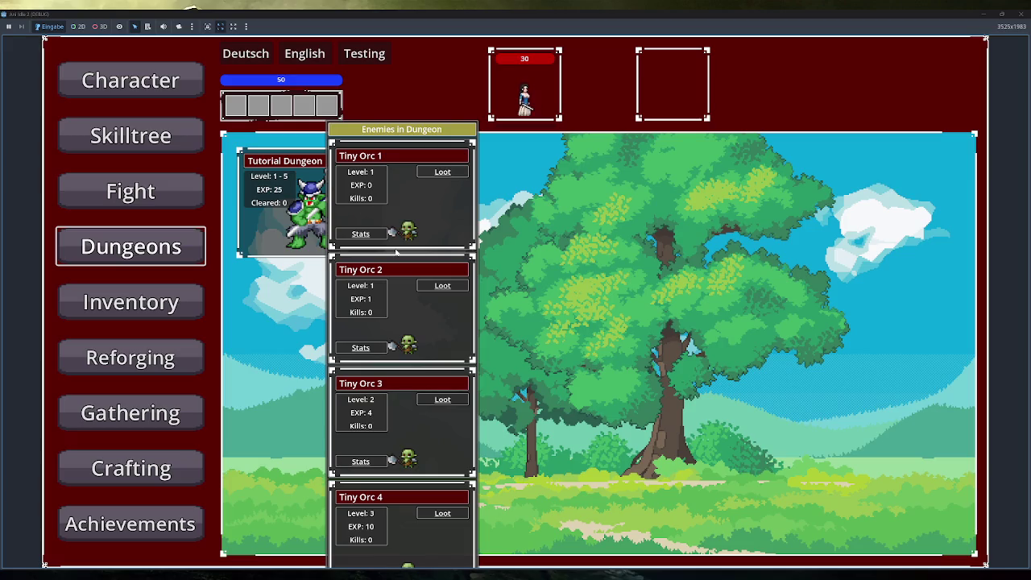
Step: Repeatedly dismiss and reopen the Enemies tooltip to check its new position, then close the game
left_click(402, 138)
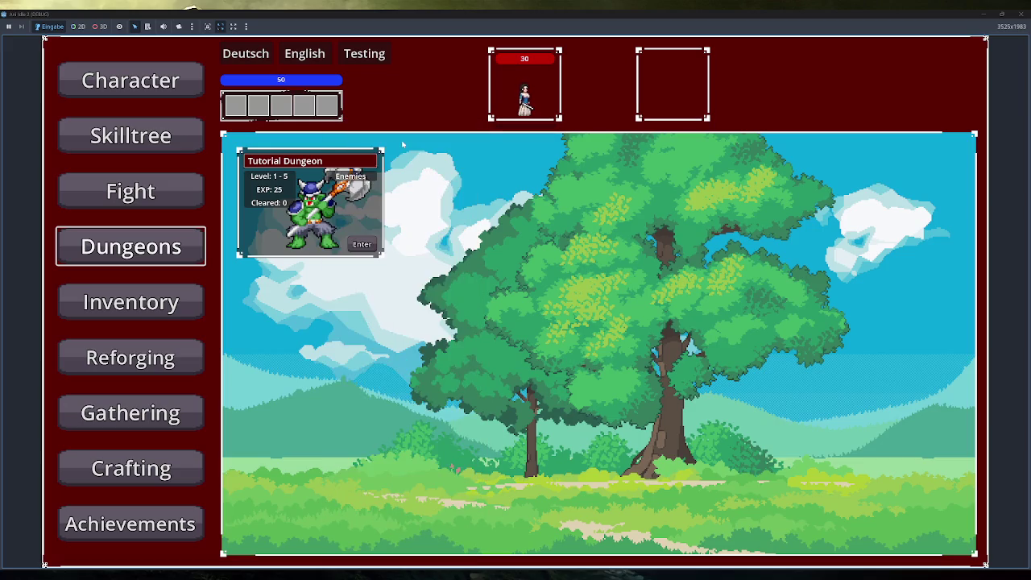
left_click(439, 134)
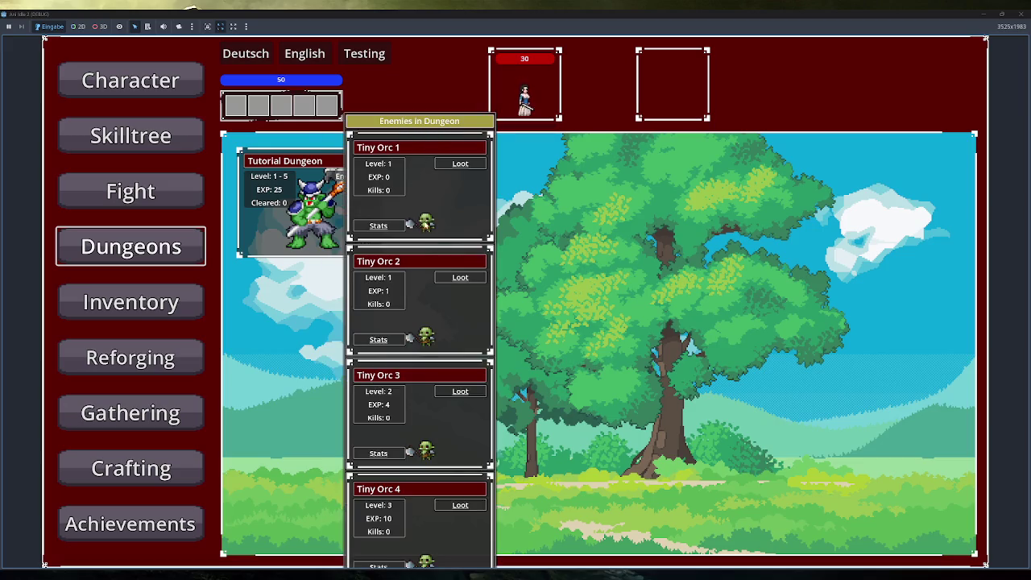
left_click(420, 248)
left_click(354, 176)
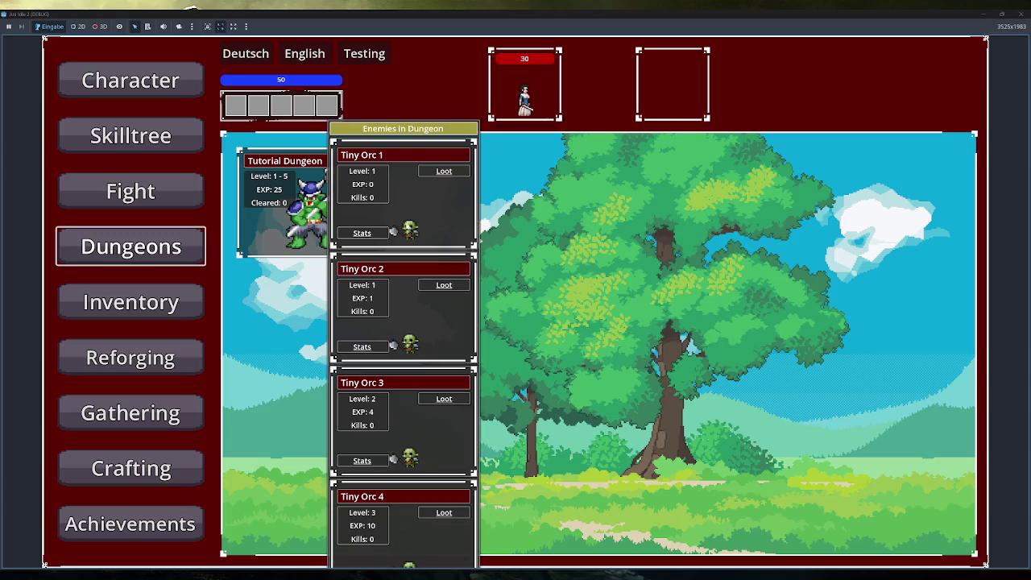
left_click(397, 253)
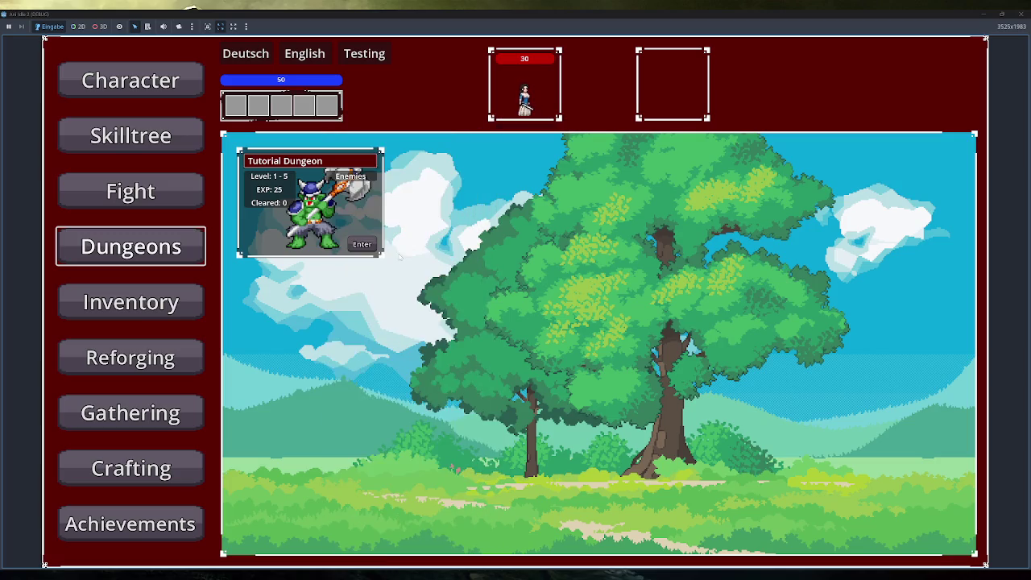
left_click(359, 182)
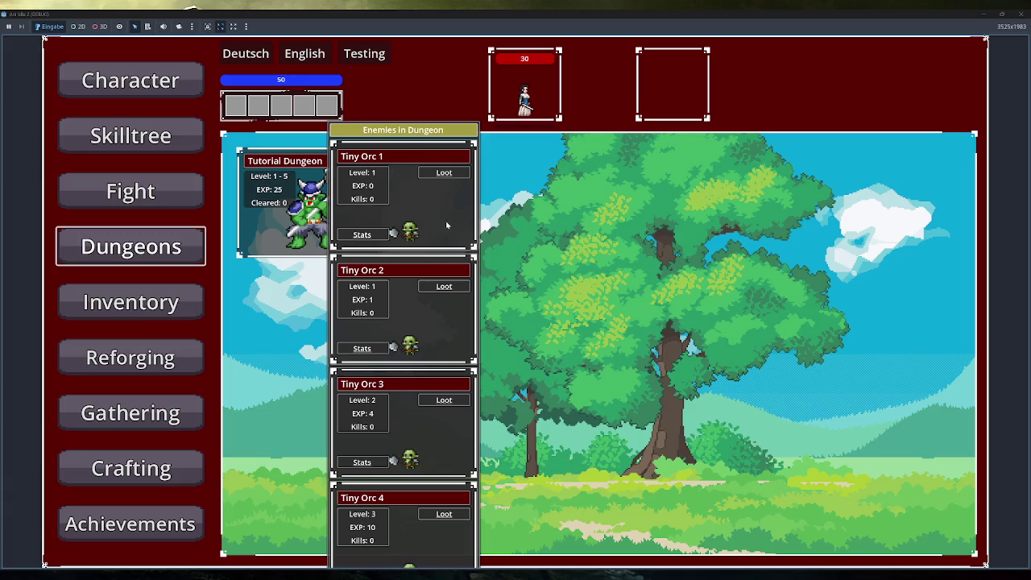
left_click(402, 253)
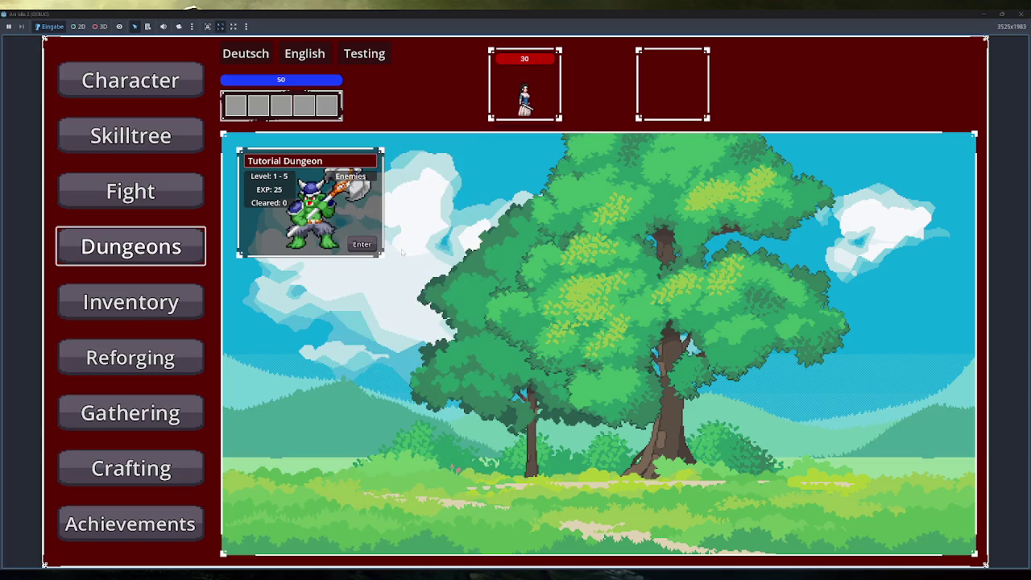
left_click(367, 177)
left_click(422, 248)
left_click(356, 177)
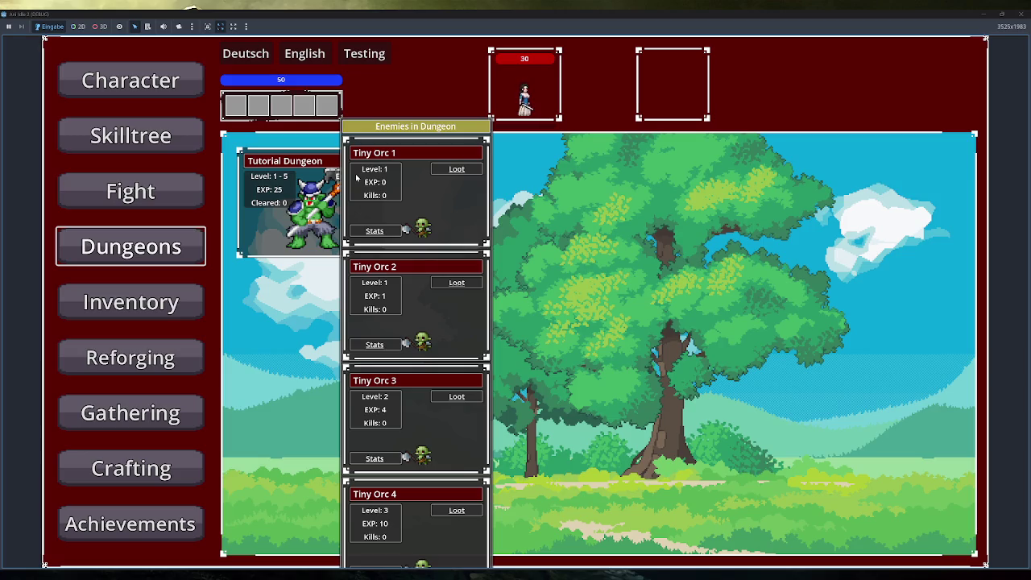
left_click(1019, 14)
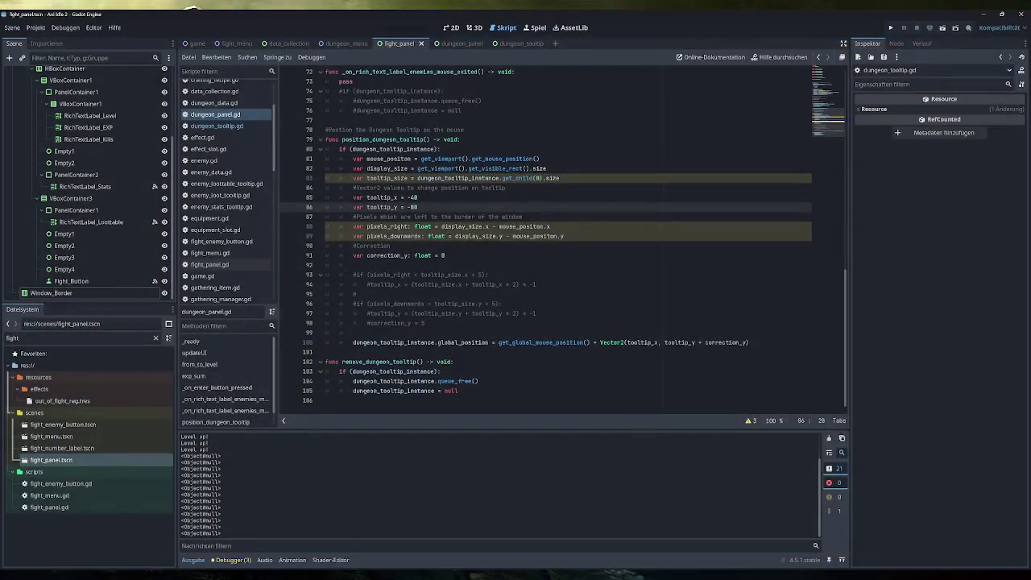
Step: Search all project files for Globals.mouse_exited_dungeon_tooltip, selected from line 25
scroll(563, 241, "up", 5)
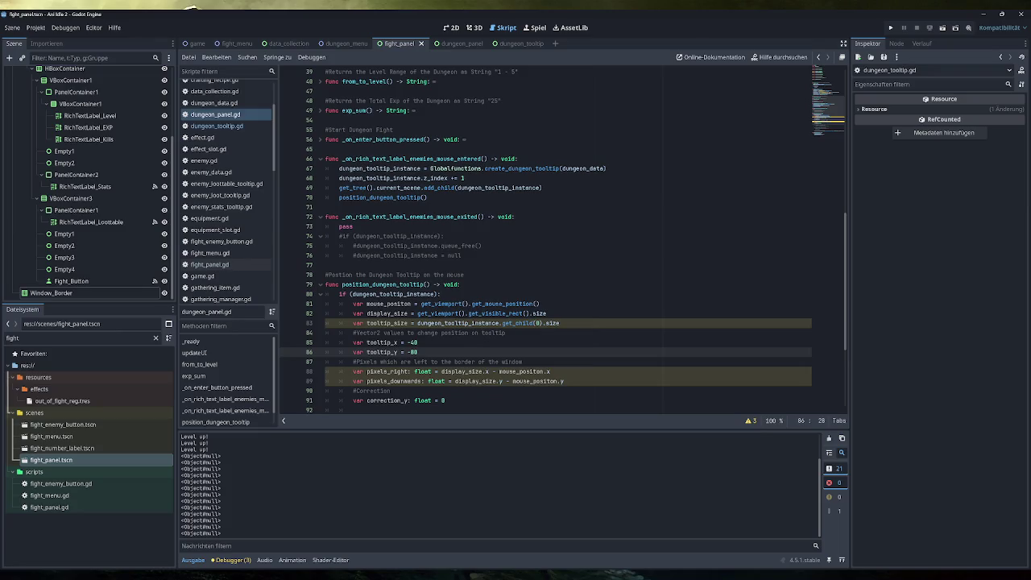
scroll(563, 241, "down", 5)
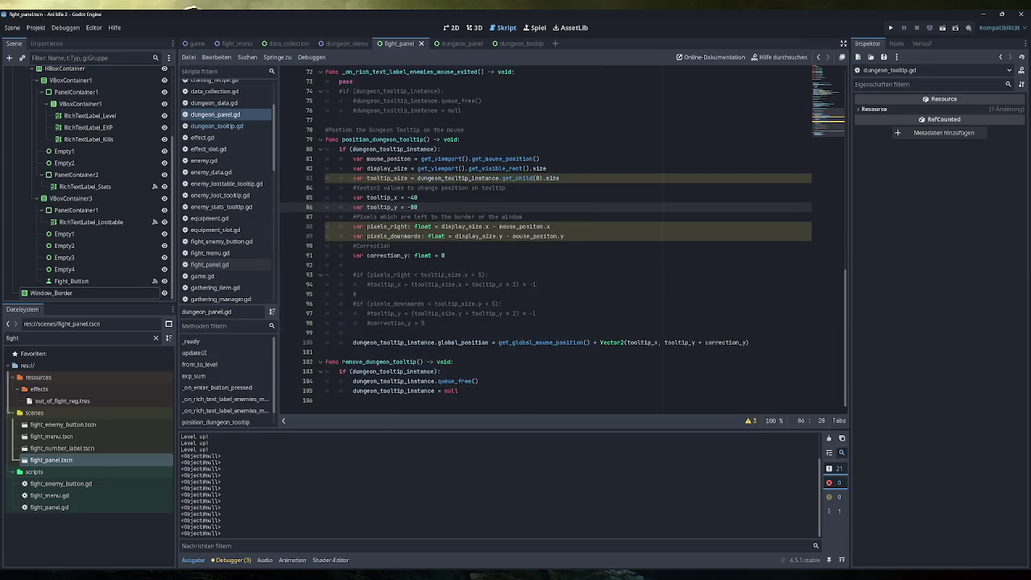
scroll(563, 241, "up", 10)
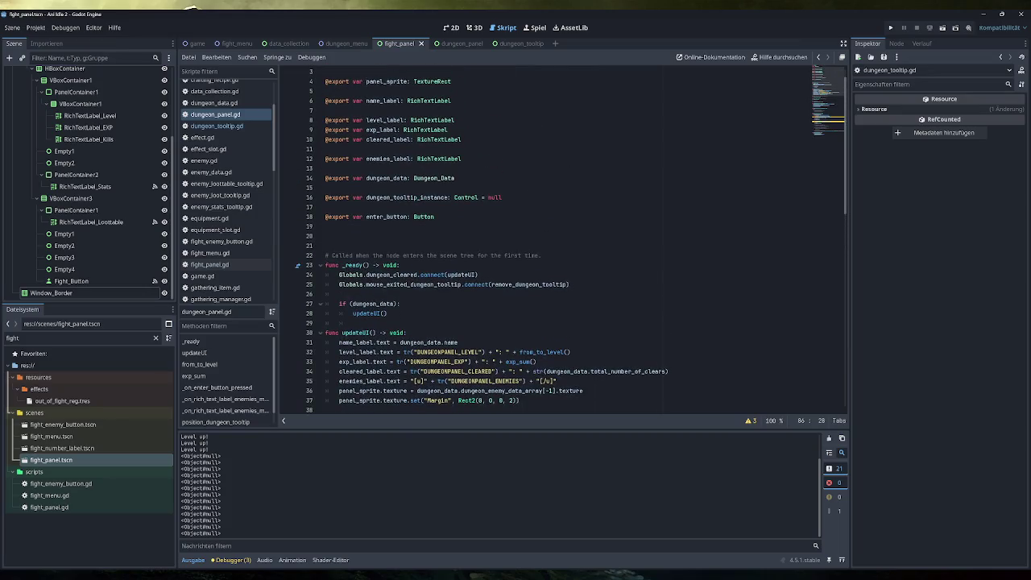
double_click(413, 284)
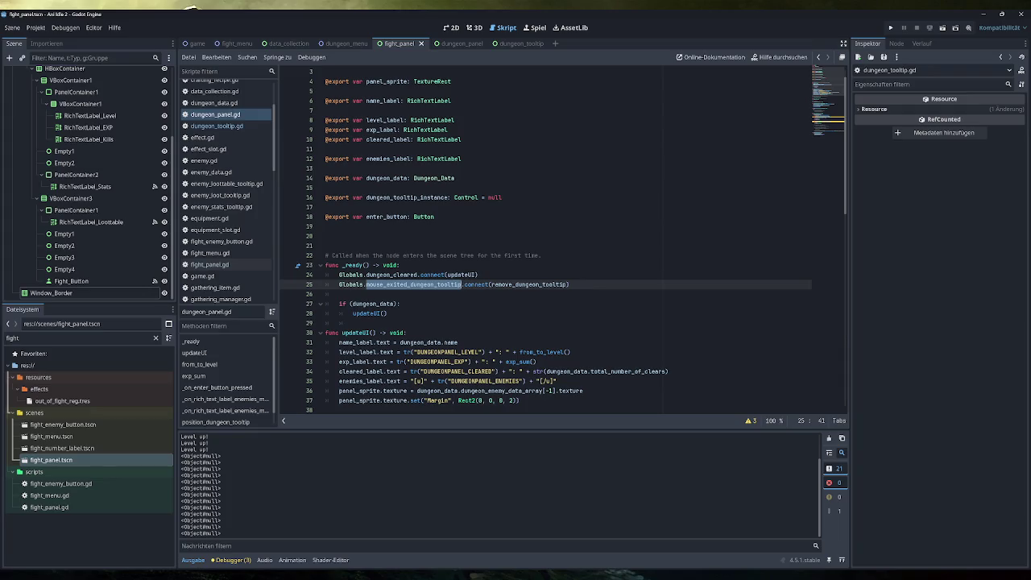
left_click(343, 284, "shift")
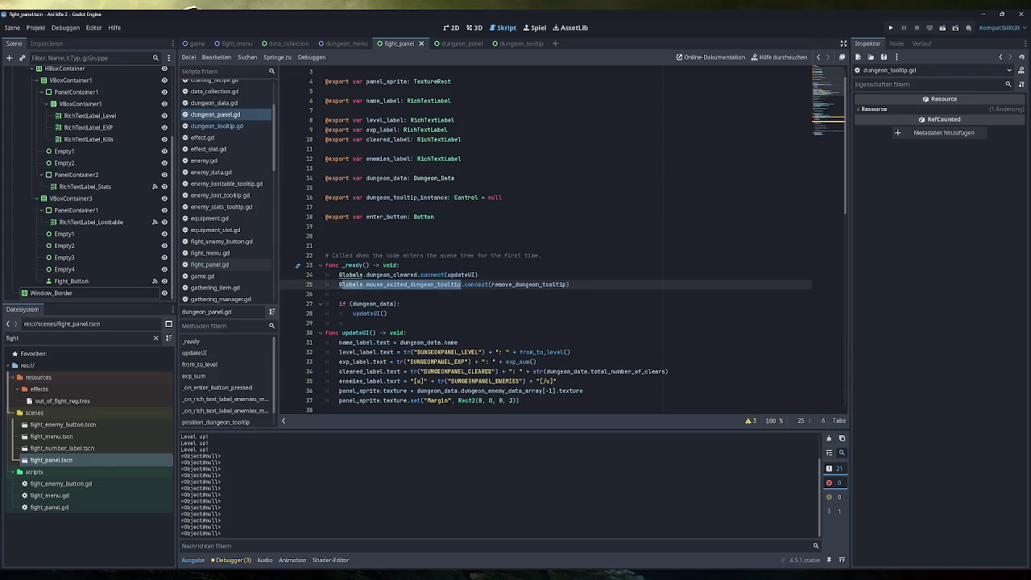
key("ctrl+shift+f")
left_click(494, 340)
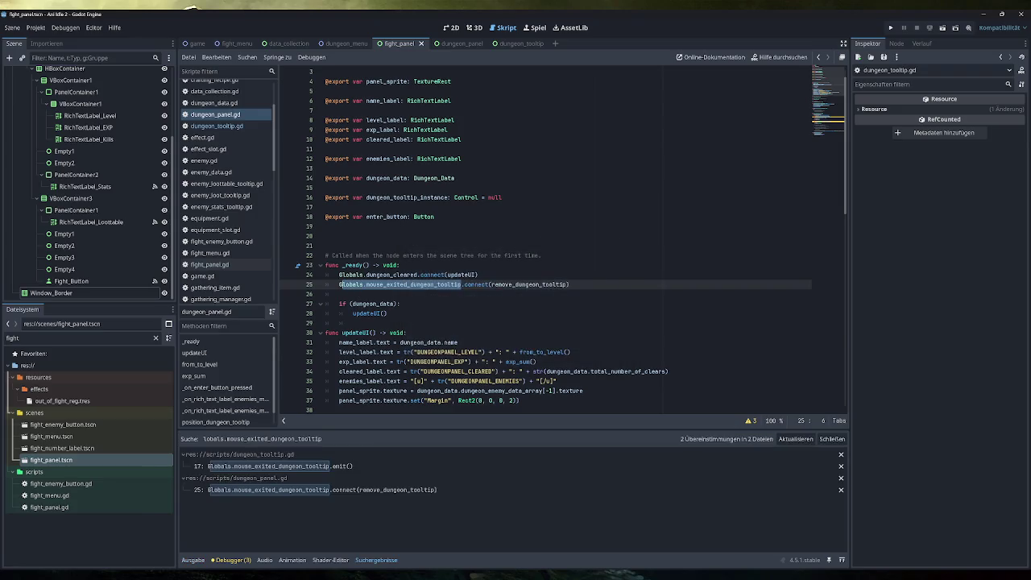
Step: Open the dungeon_tooltip.gd match, show the output log, and go to the hovered-control print on line 16
left_click(325, 467)
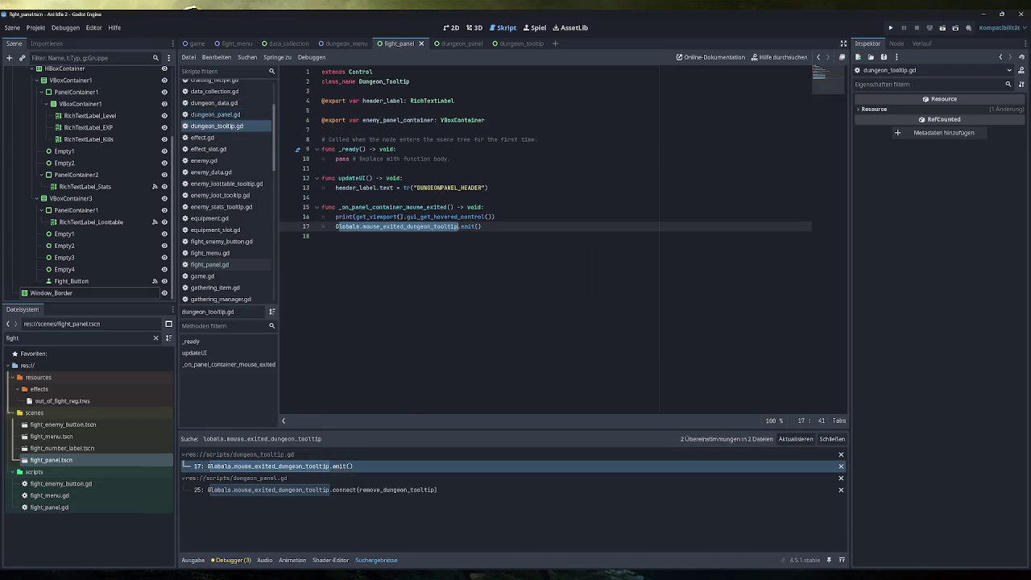
left_click(193, 560)
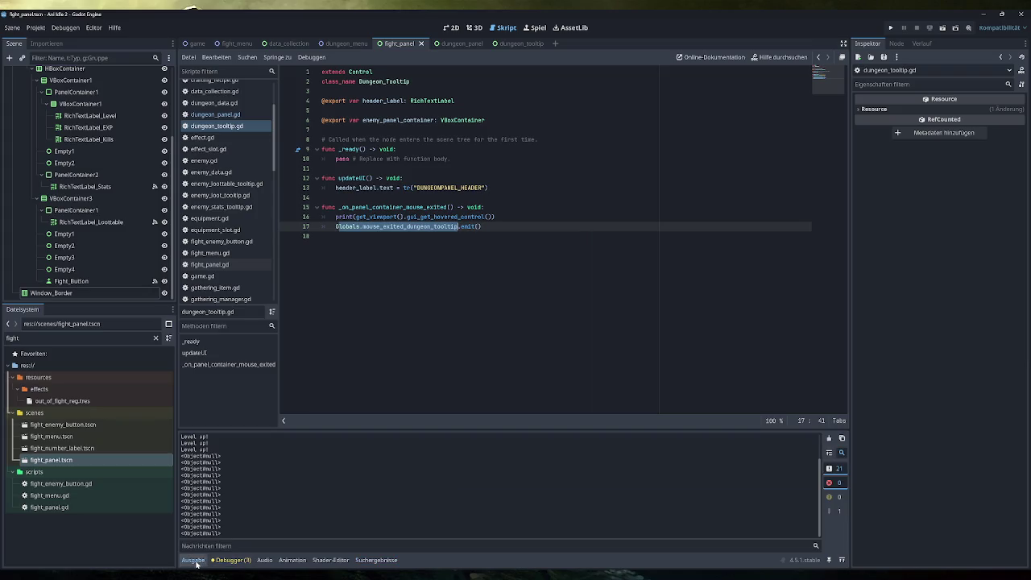
left_click(484, 207)
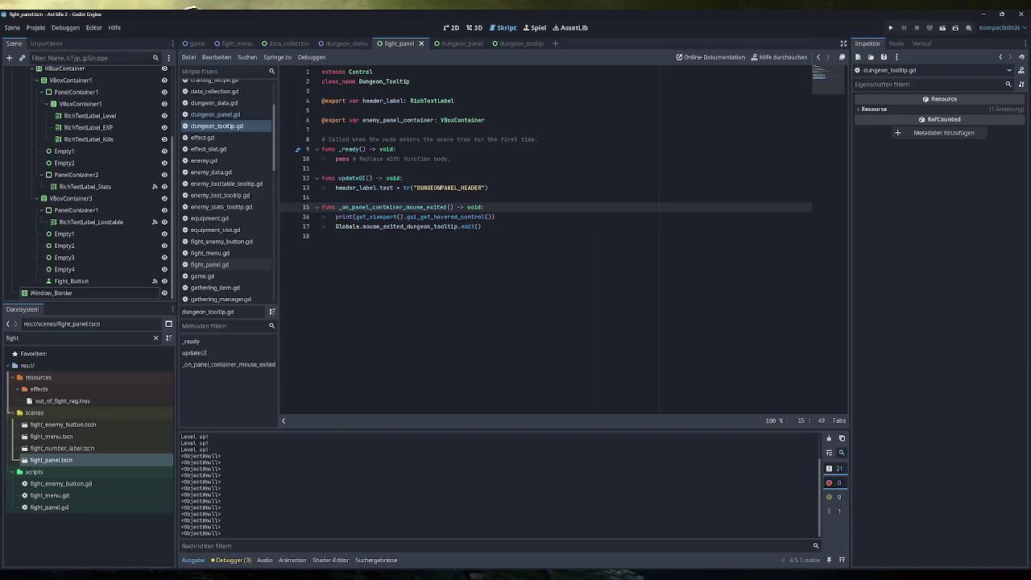
left_click(495, 217)
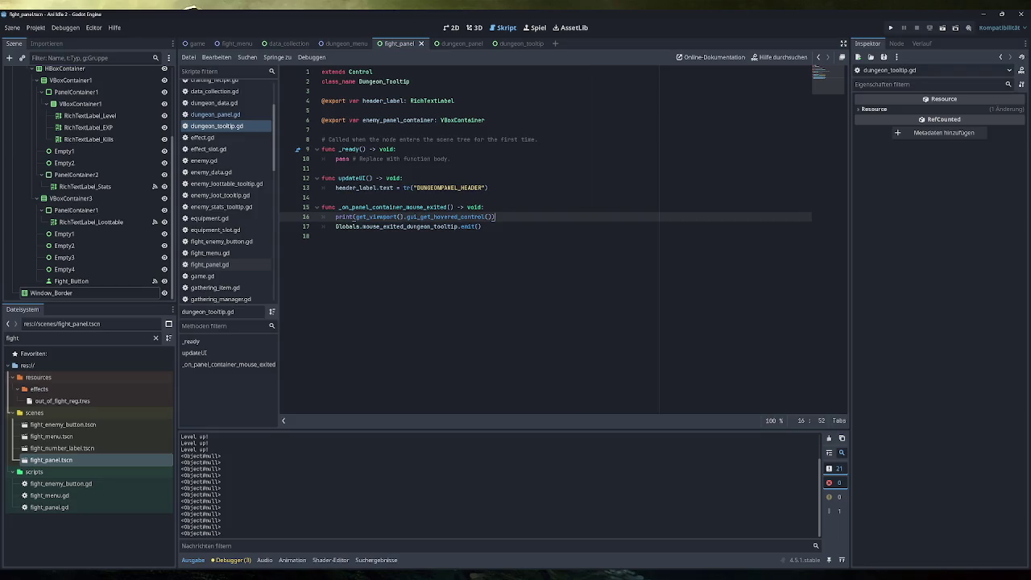
Step: Retype the gui_get_hovered_control call on line 16 and browse the get_ method suggestions
double_click(482, 217)
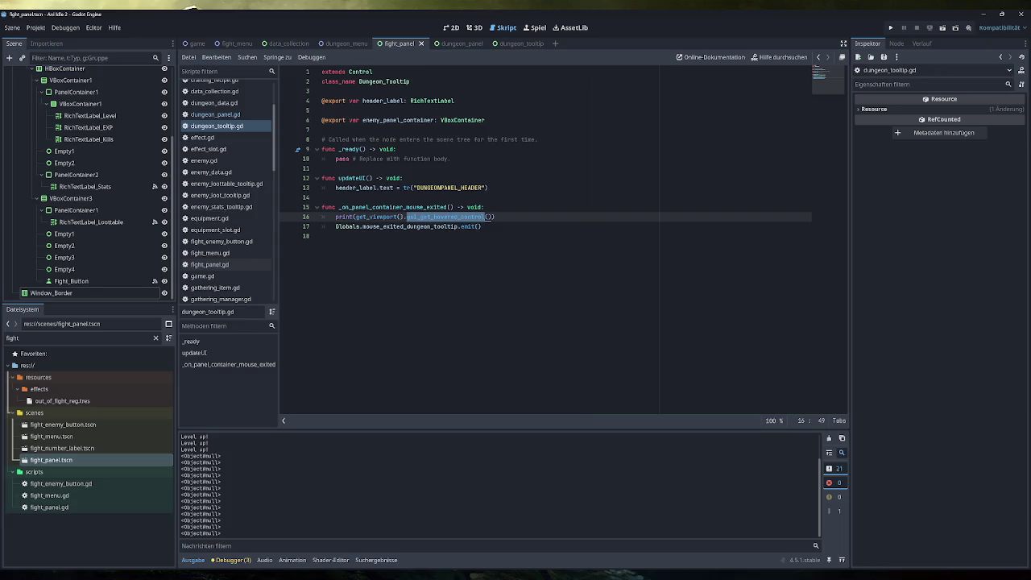
type("gui_get")
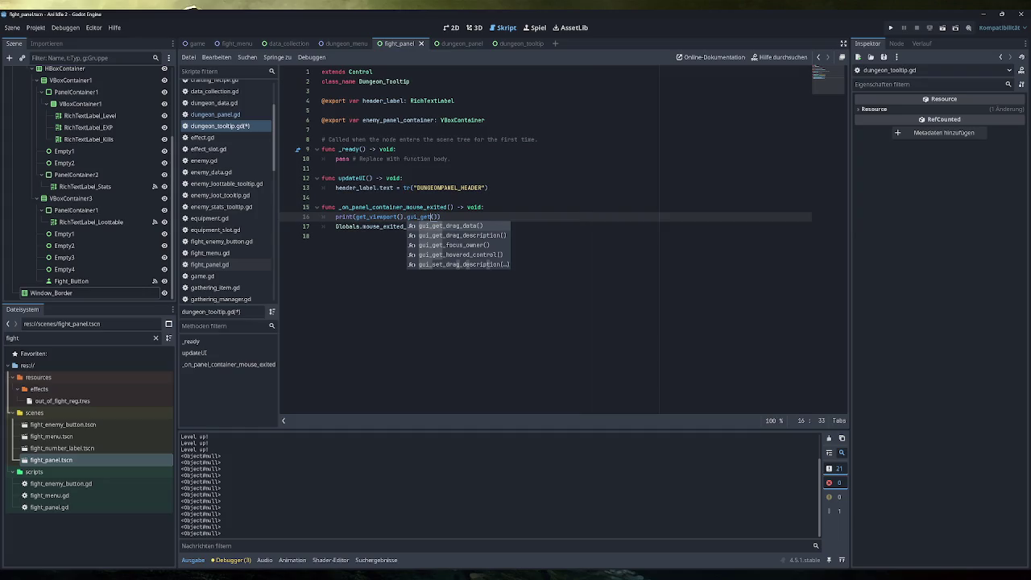
key("BackSpace")
key("BackSpace")
key("BackSpace")
type("et")
key("Down")
key("Down")
key("Down")
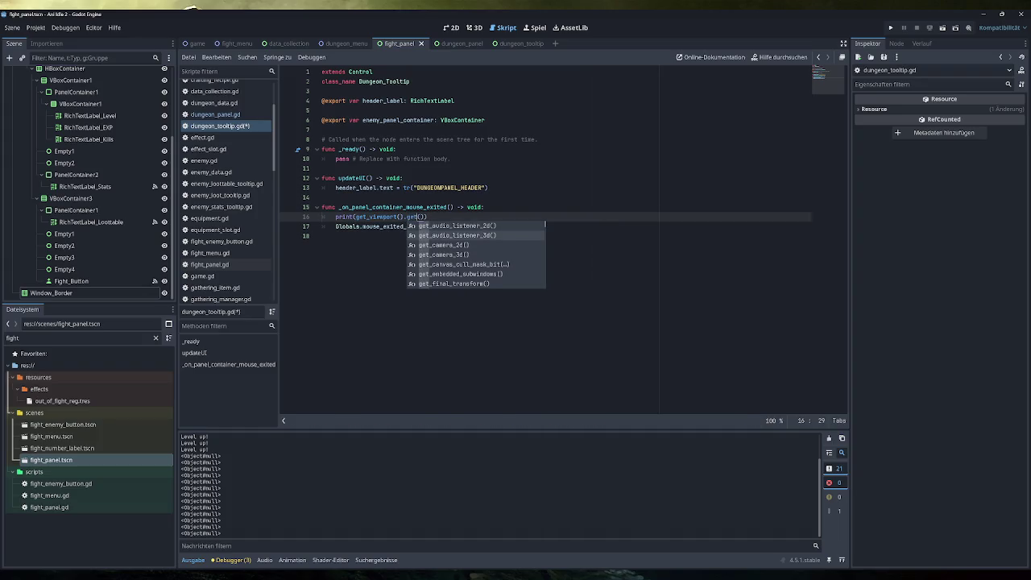
key("Down")
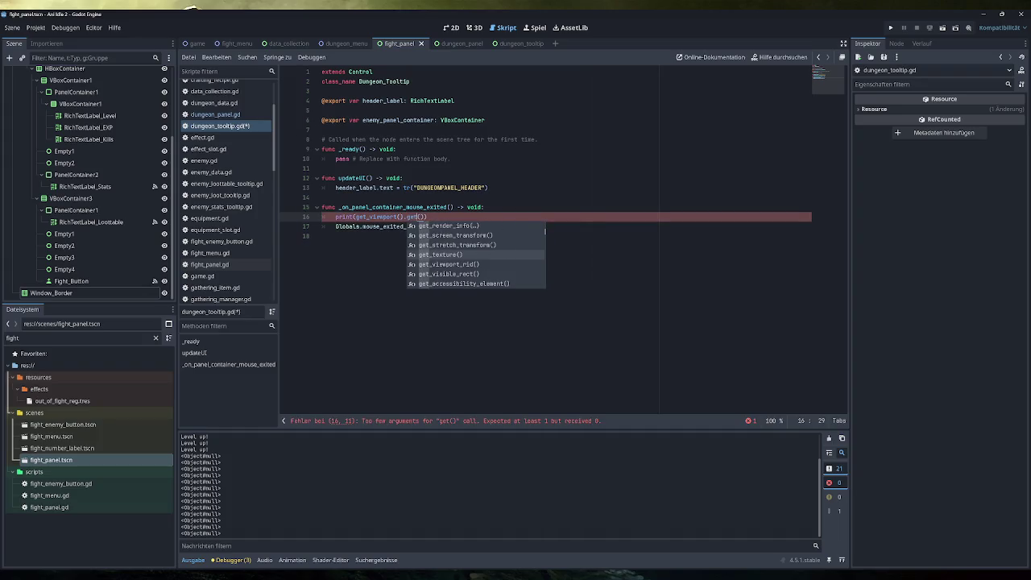
key("Down")
key("Down")
key("Down")
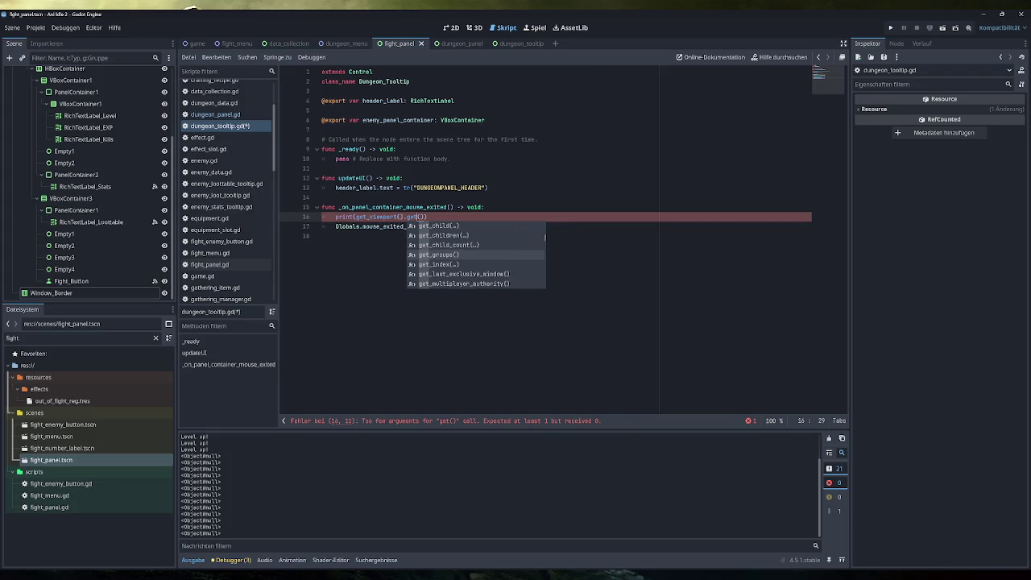
key("Down")
key("Down")
key("Down")
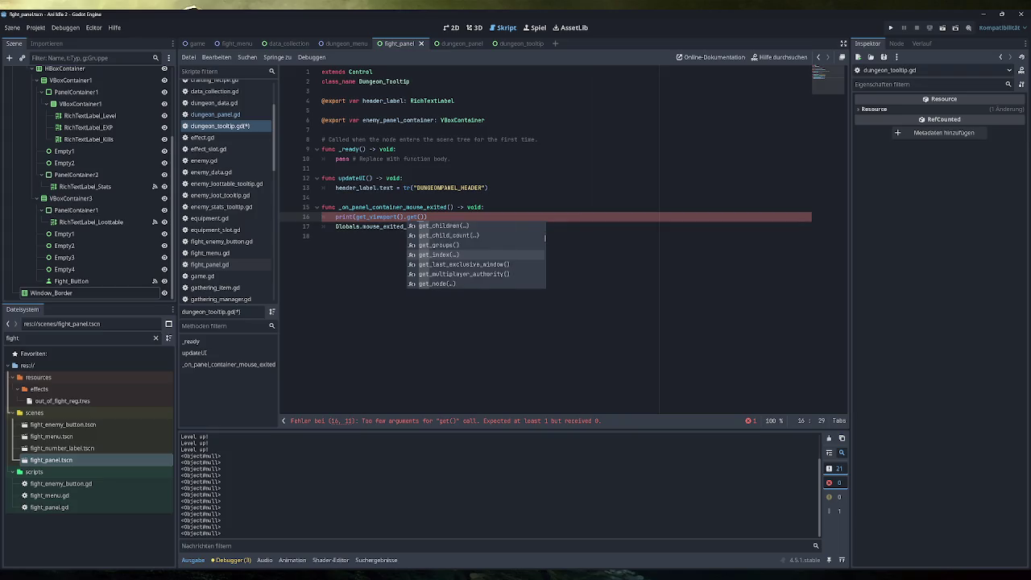
key("Down")
key("Down")
key("Down")
key("Down")
key("Down")
key("Down")
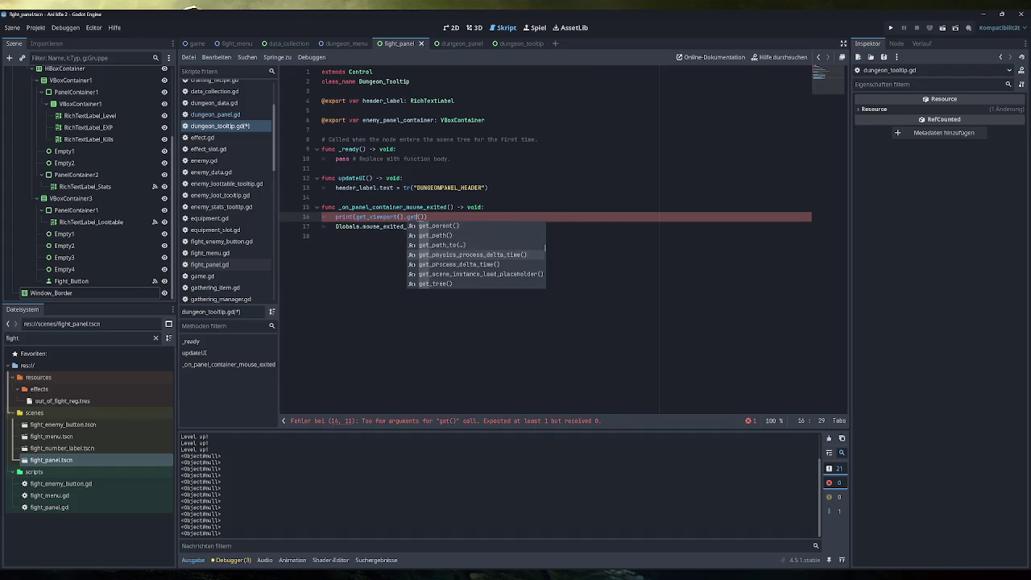
Step: Try the mouse-related suggestions instead, then delete the unfinished print line entirely
key("BackSpace")
key("BackSpace")
key("BackSpace")
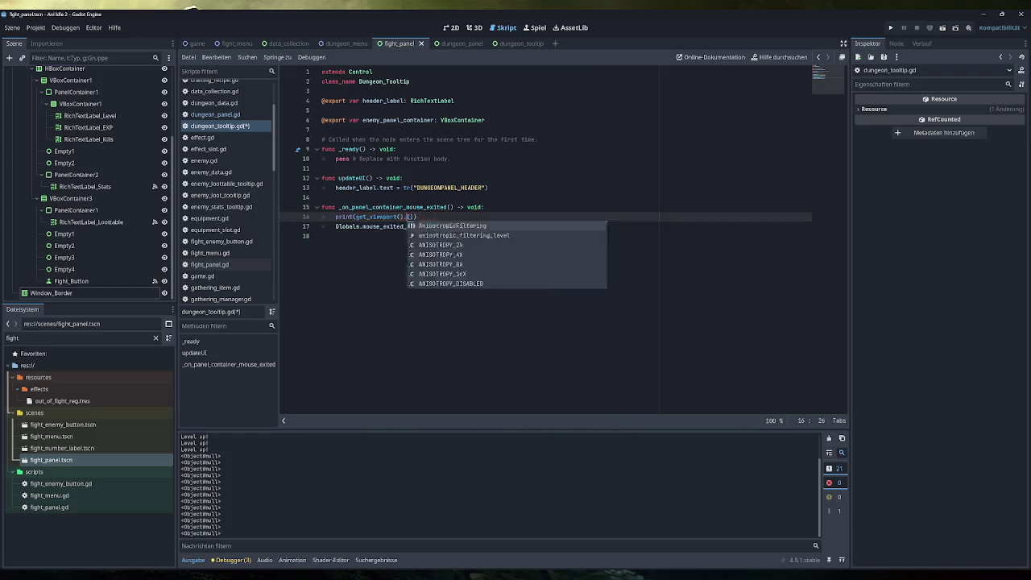
key("BackSpace")
type("mouse")
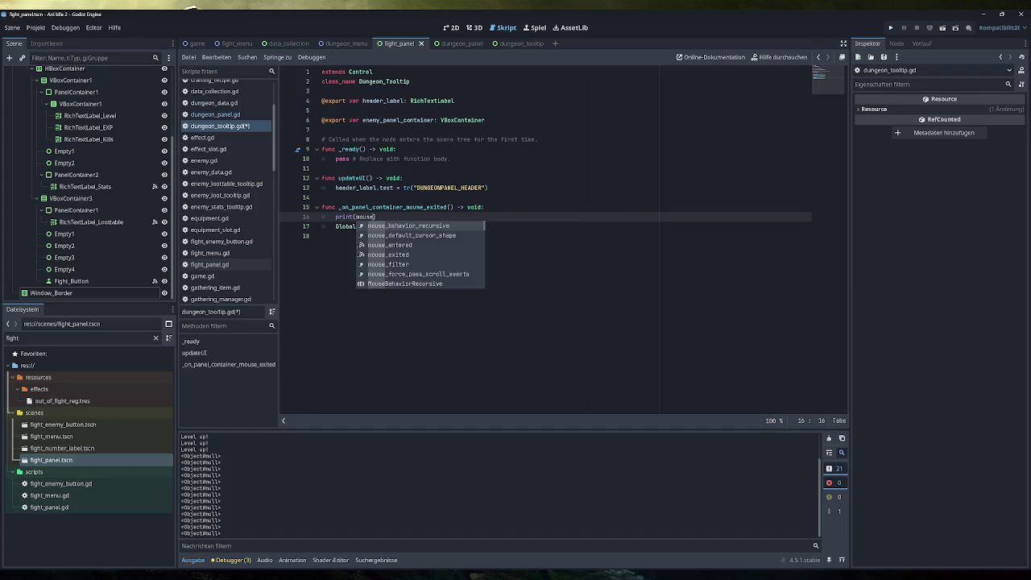
key("Down")
key("Down")
key("Down")
key("Down")
key("Down")
key("Down")
key("Down")
key("Down")
key("Down")
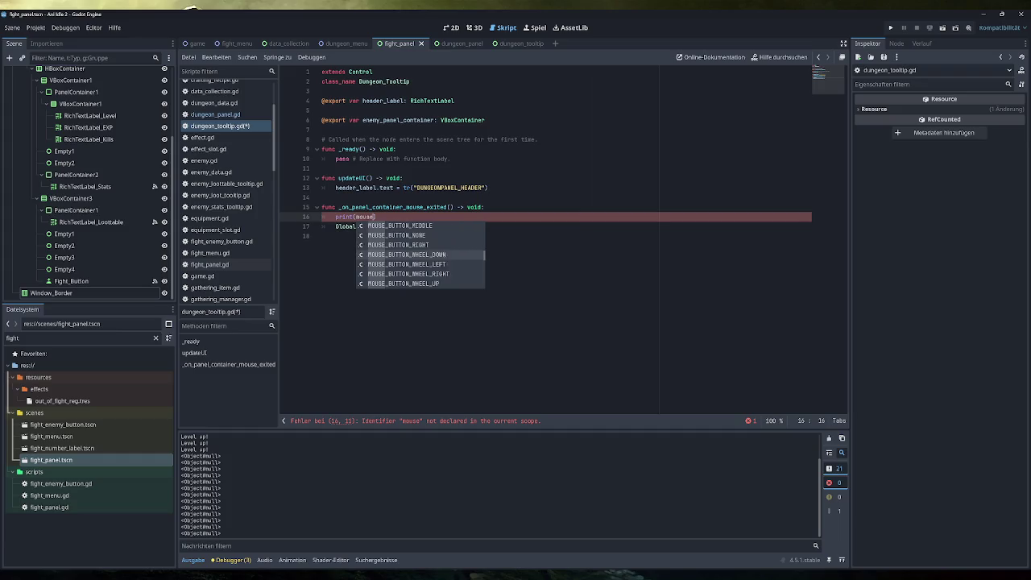
key("Down")
key("Down")
key("Down")
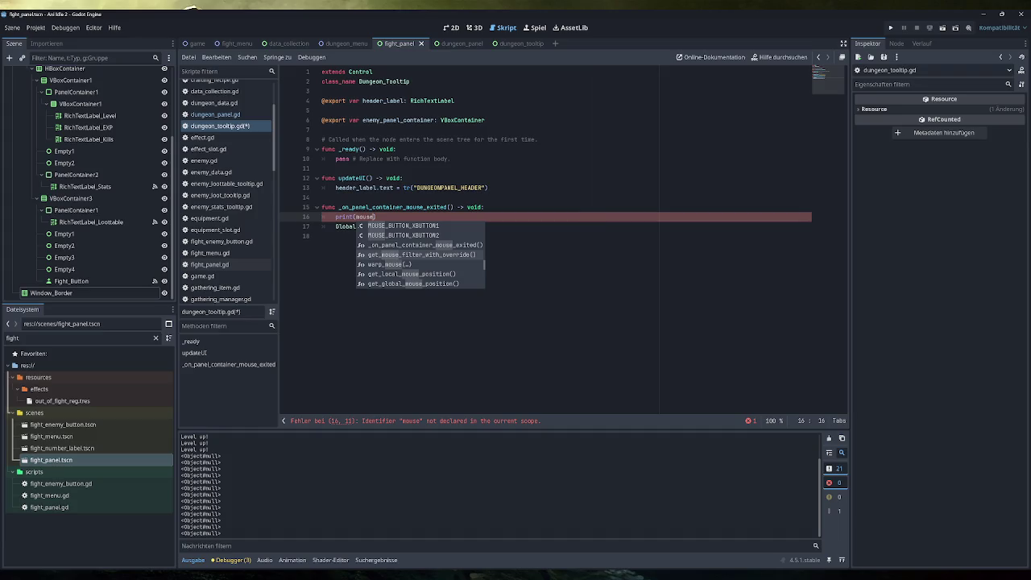
key("Down")
key("Down")
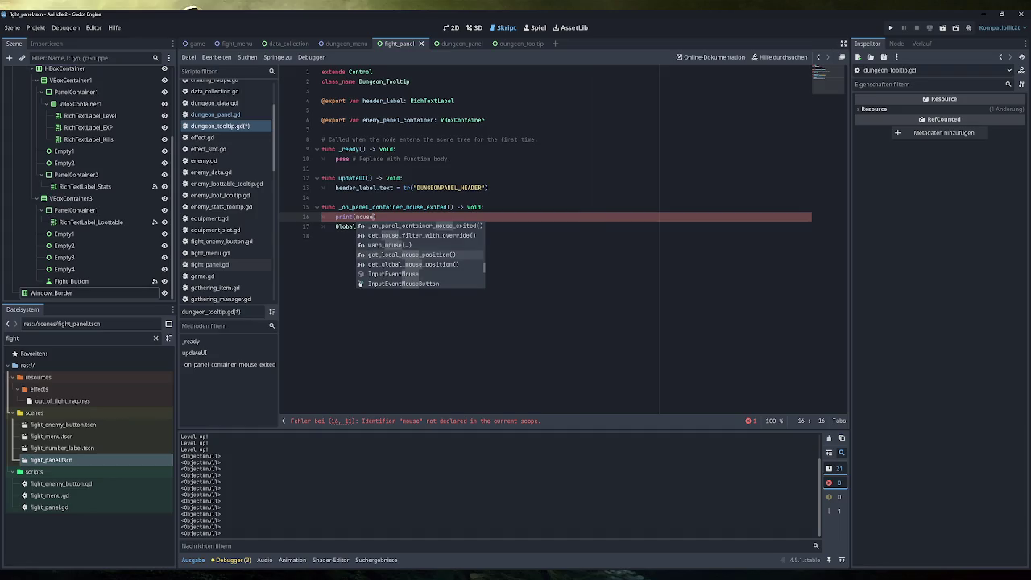
key("Down")
key("Down")
key("Down")
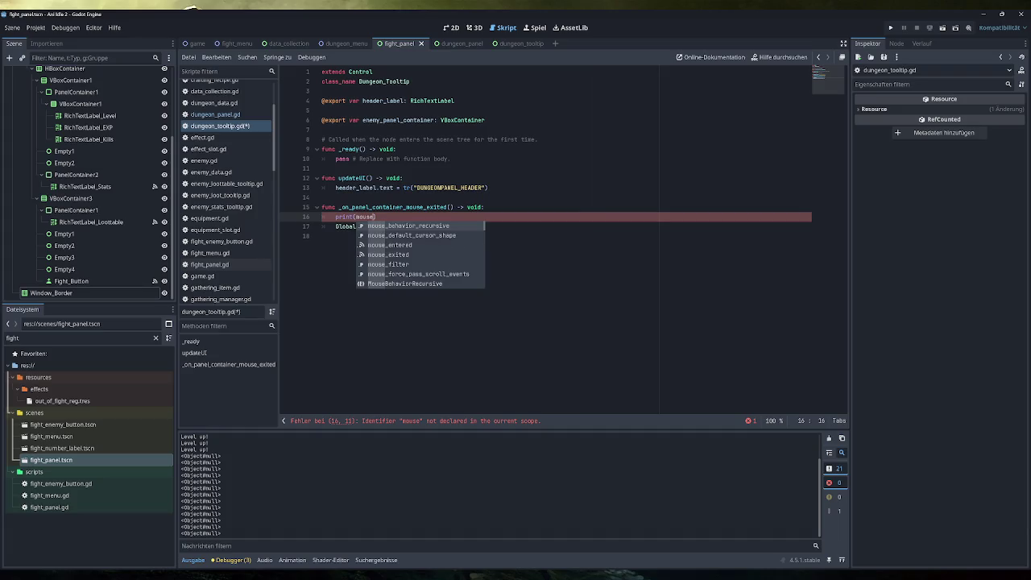
key("Escape")
key("shift+Home")
key("BackSpace")
key("BackSpace")
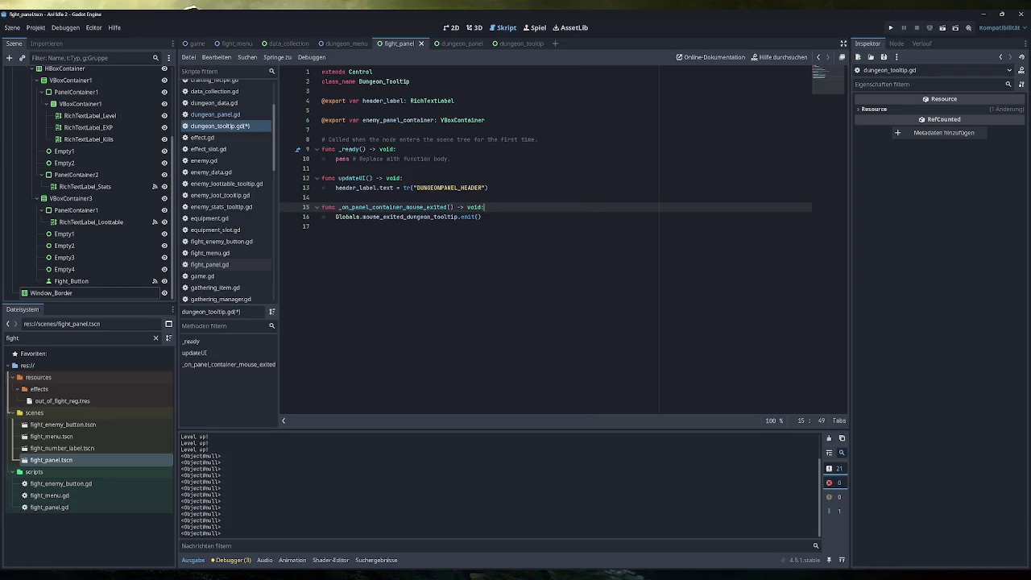
Step: Confirm PanelContainer's mouse_exited signal connects to _on_panel_container_mouse_exited in Dungeon_Tooltip, then run the game
left_click(482, 216)
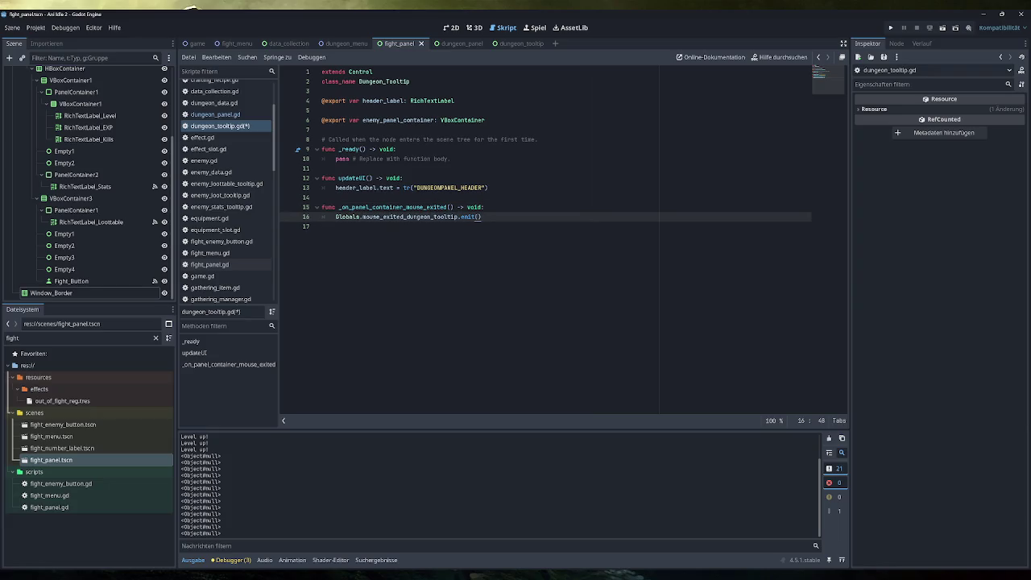
left_click(435, 207)
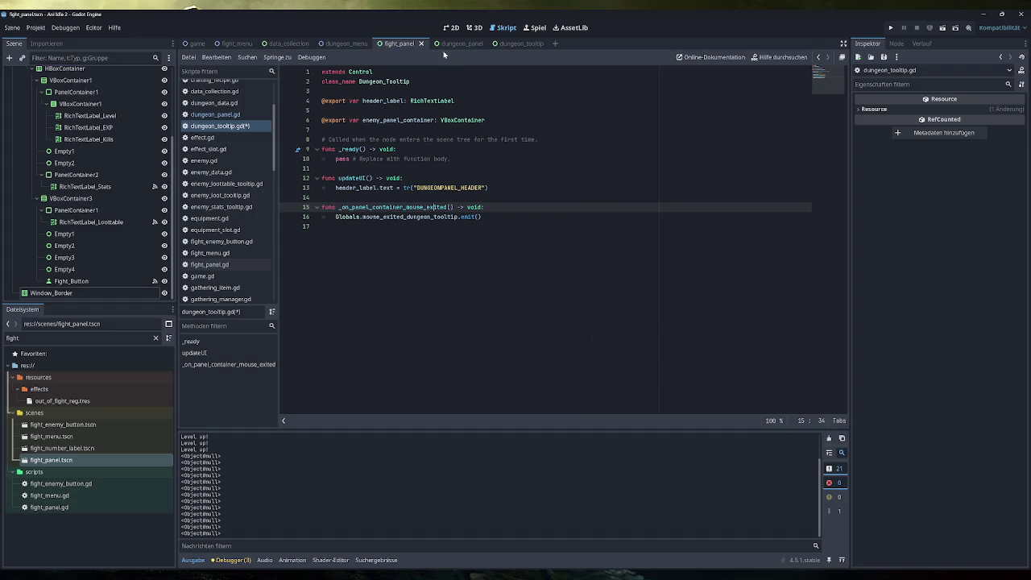
left_click(522, 44)
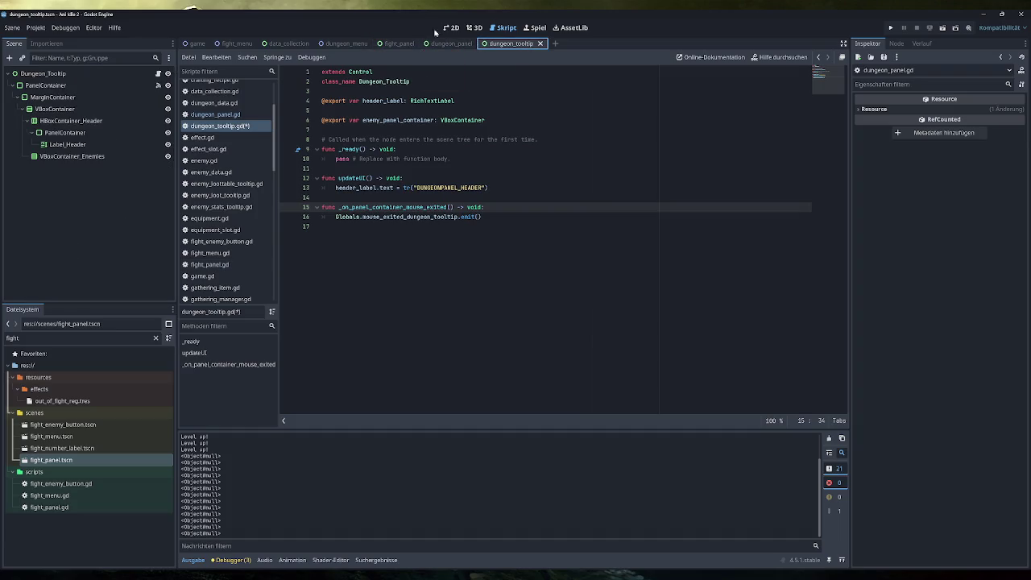
left_click(452, 28)
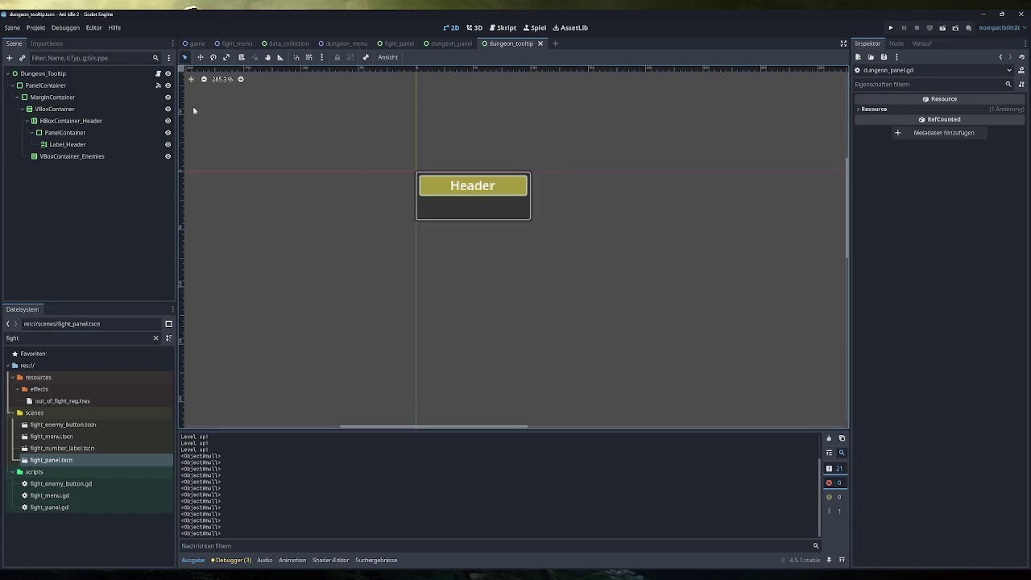
left_click(45, 84)
left_click(896, 44)
left_click(902, 194)
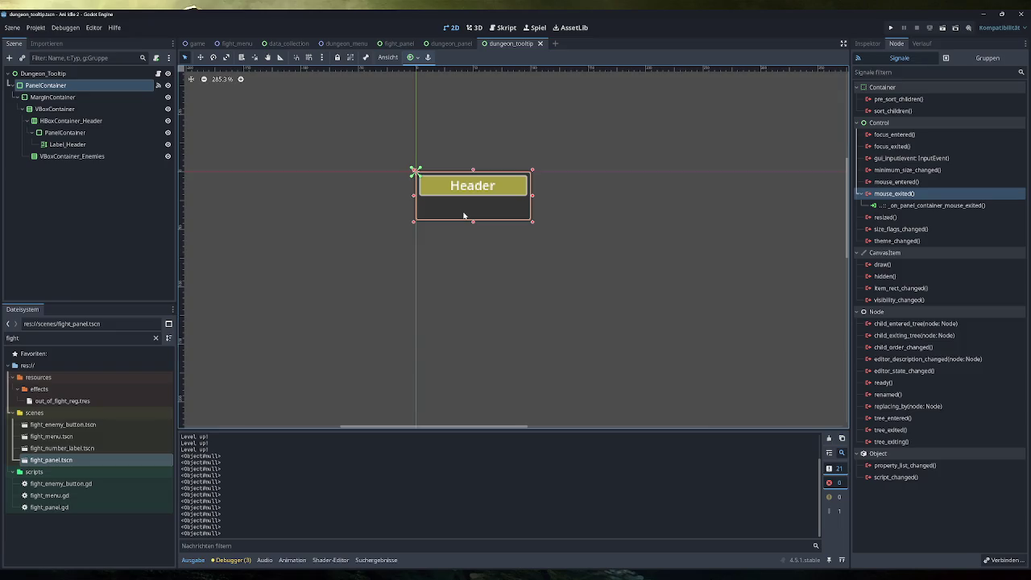
left_click(892, 29)
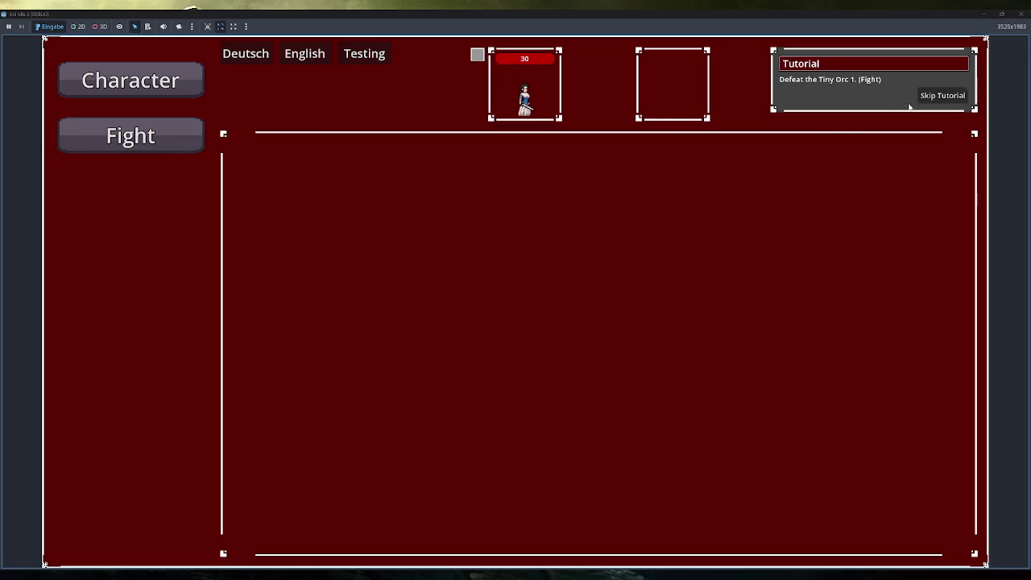
left_click(922, 97)
left_click(179, 241)
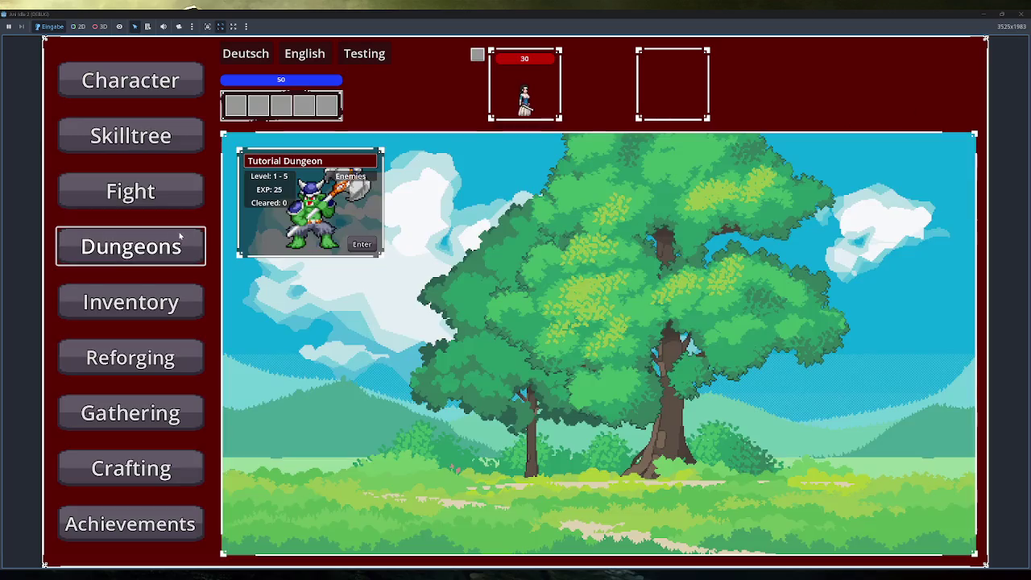
left_click(346, 190)
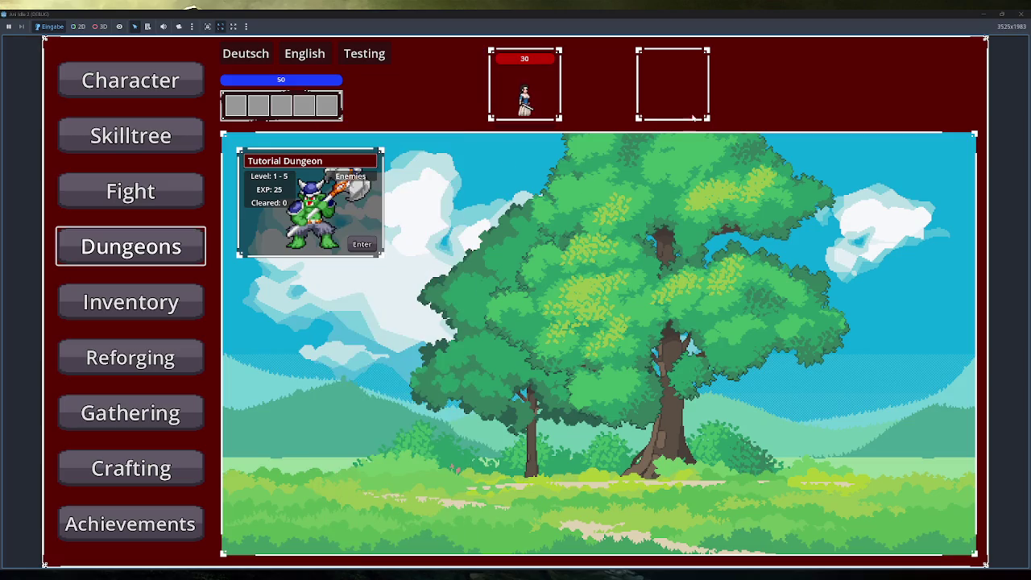
left_click(1021, 14)
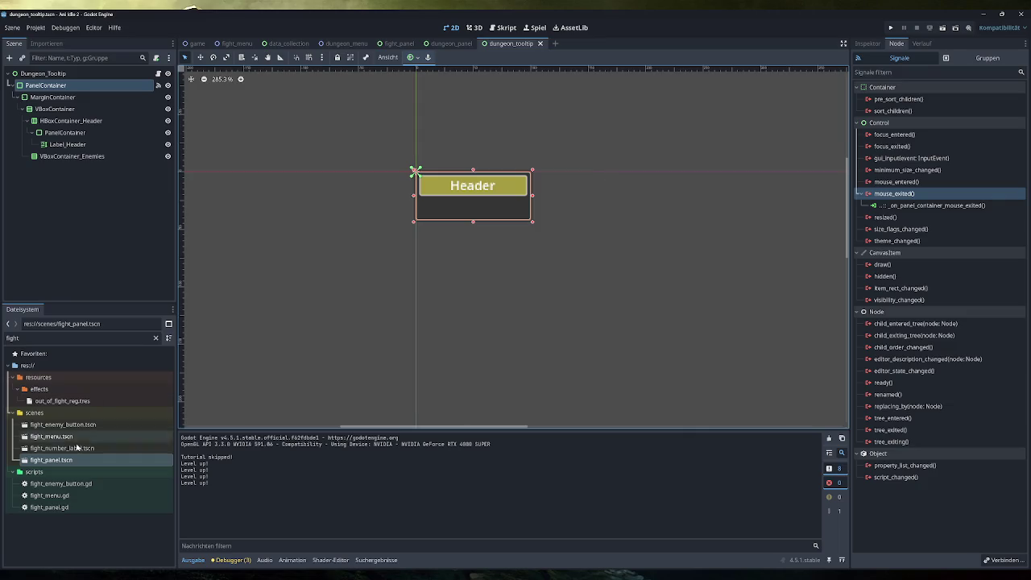
Step: Instance fight_panel.tscn under VBoxContainer_Enemies and duplicate it into three stacked fight panels
mouse_move(70, 460)
left_mouse_down()
mouse_move(87, 407)
mouse_move(89, 161)
left_mouse_up()
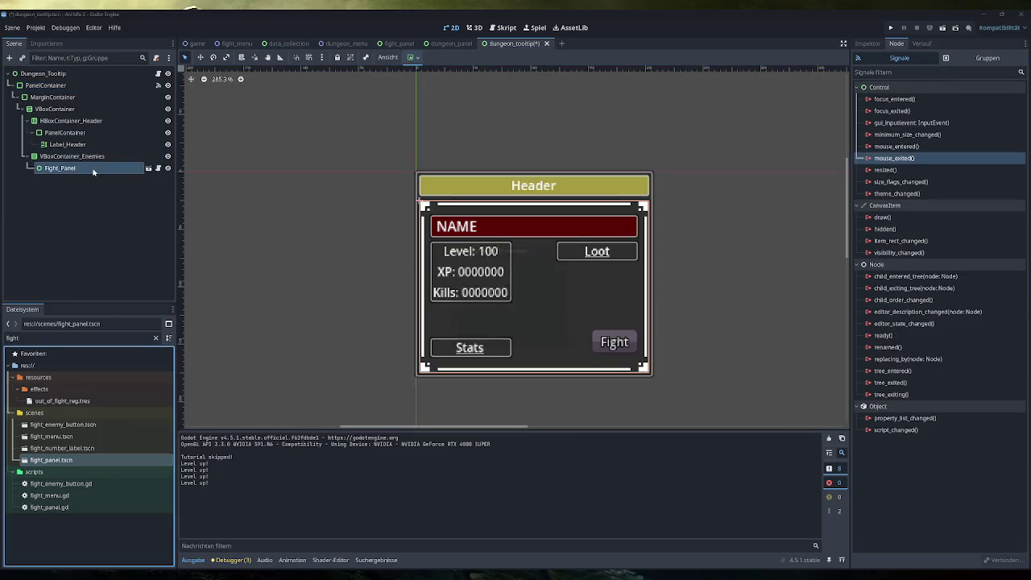
key("ctrl+d")
left_click(542, 337)
left_click(83, 167)
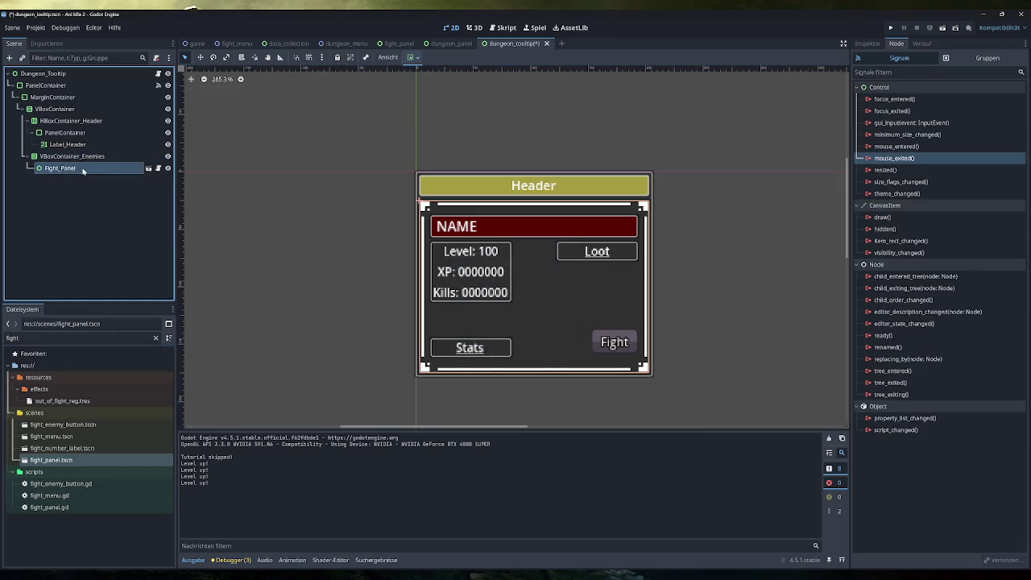
key("ctrl+d")
key("ctrl+d")
scroll(287, 198, "down", 5)
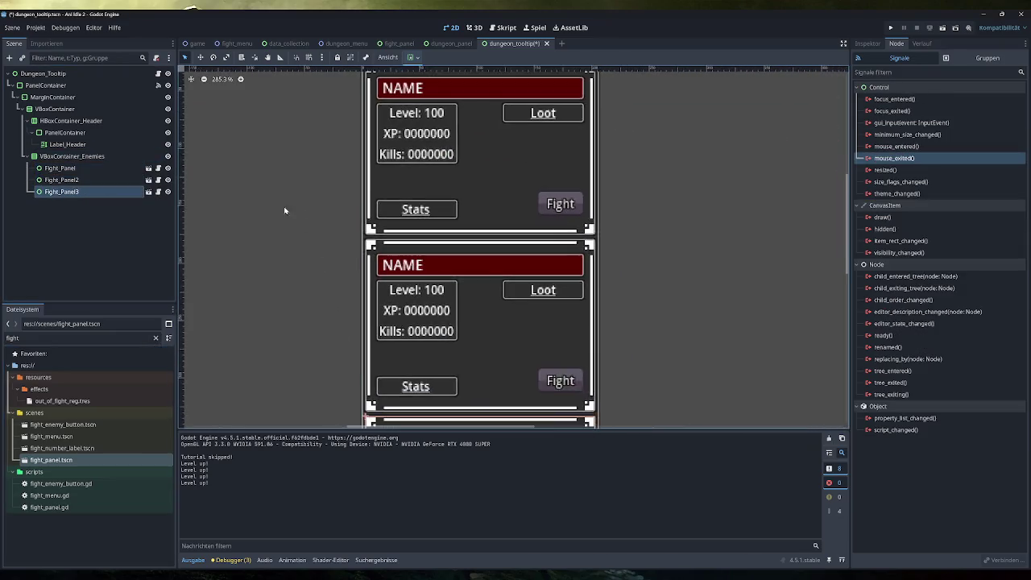
left_click_drag(374, 259, 413, 292)
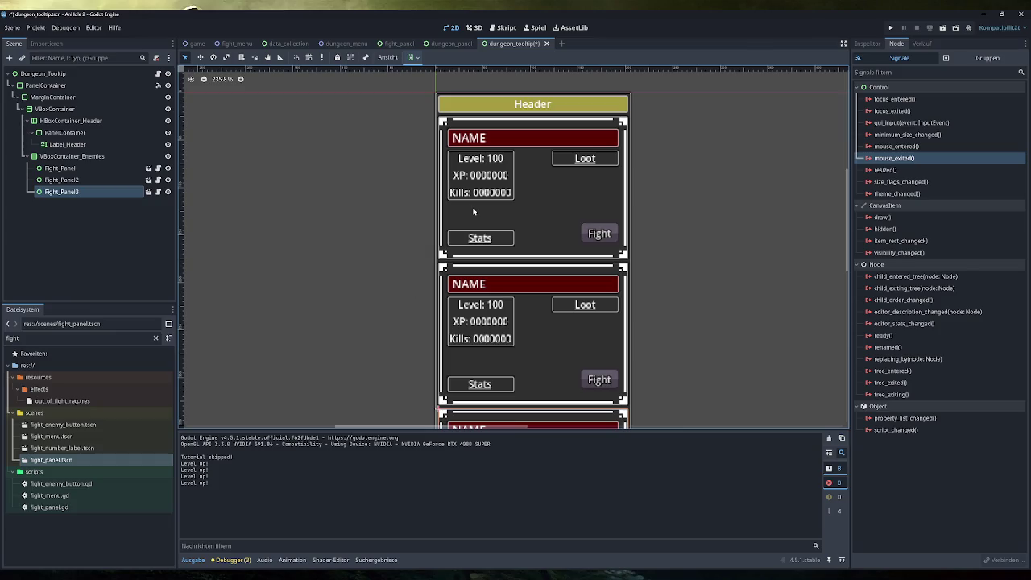
Step: Select VBoxContainer_Enemies and show its properties in the Inspector
left_click(60, 167)
left_click(94, 158)
left_click(91, 172)
left_click(99, 159)
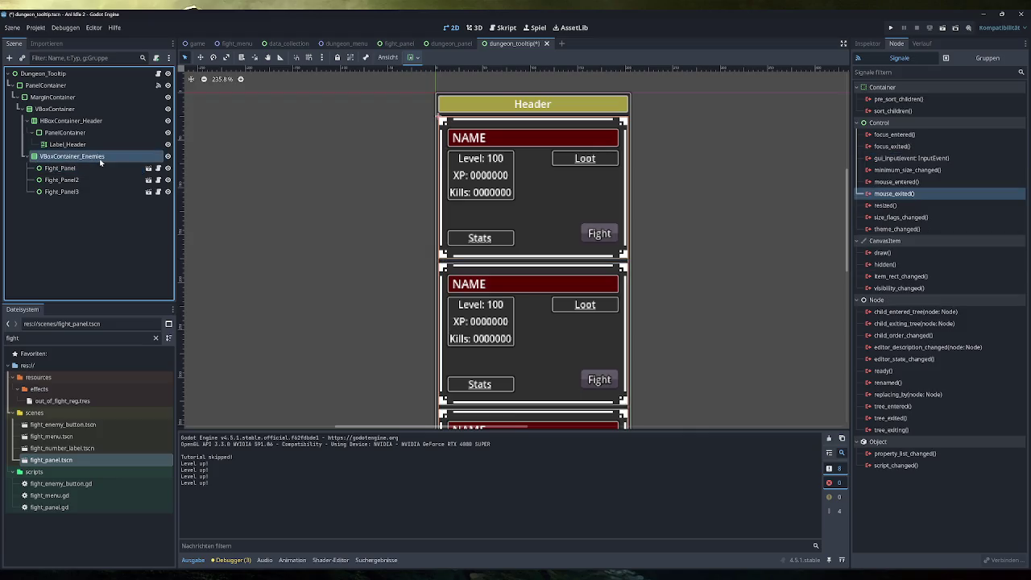
left_click(867, 44)
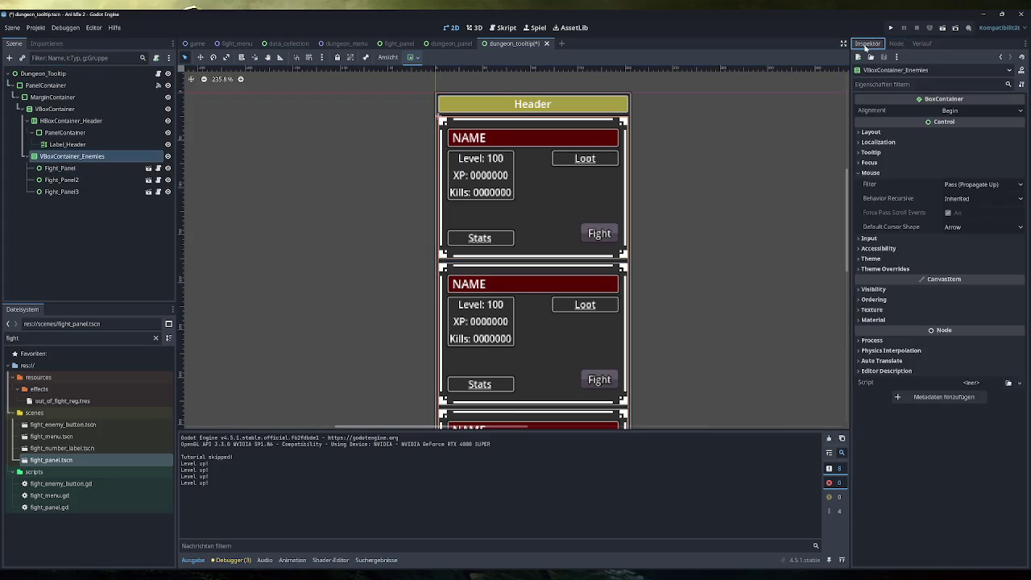
Step: Override VBoxContainer_Enemies' Separation theme constant to 4 to tighten spacing between enemy panels
left_click(902, 269)
left_click(905, 278)
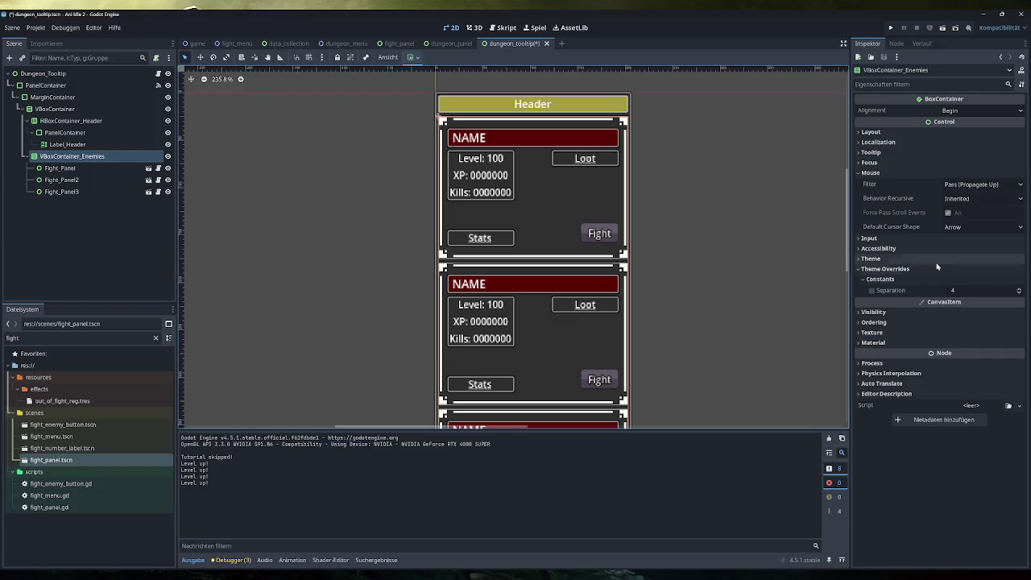
left_click(1018, 293)
left_click(1018, 293)
left_click(1019, 293)
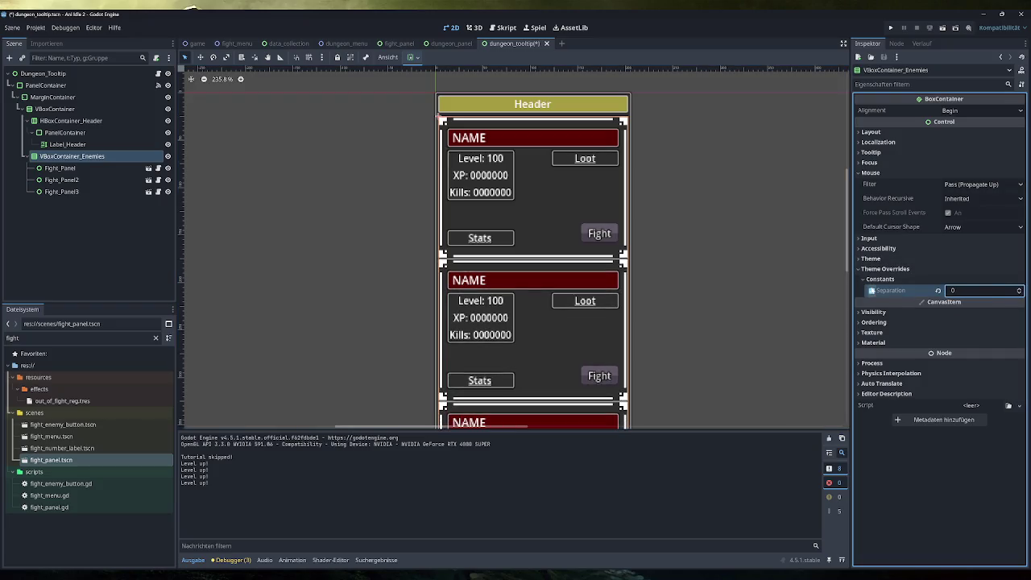
type("4")
key("Return")
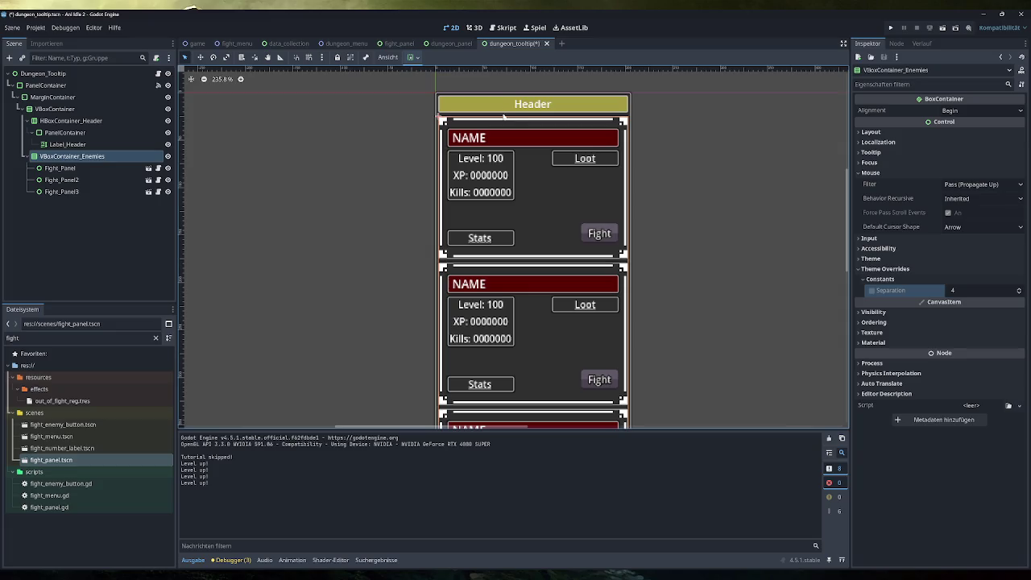
Step: Select the tooltip's main VBoxContainer node in the Scene tree
scroll(515, 148, "up", 5)
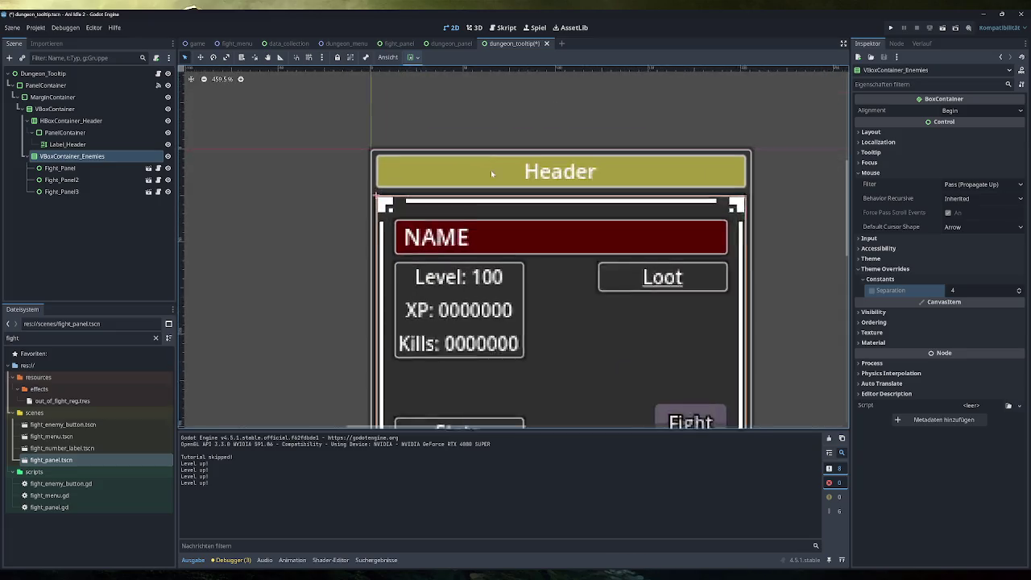
left_click(88, 145)
left_click(84, 132)
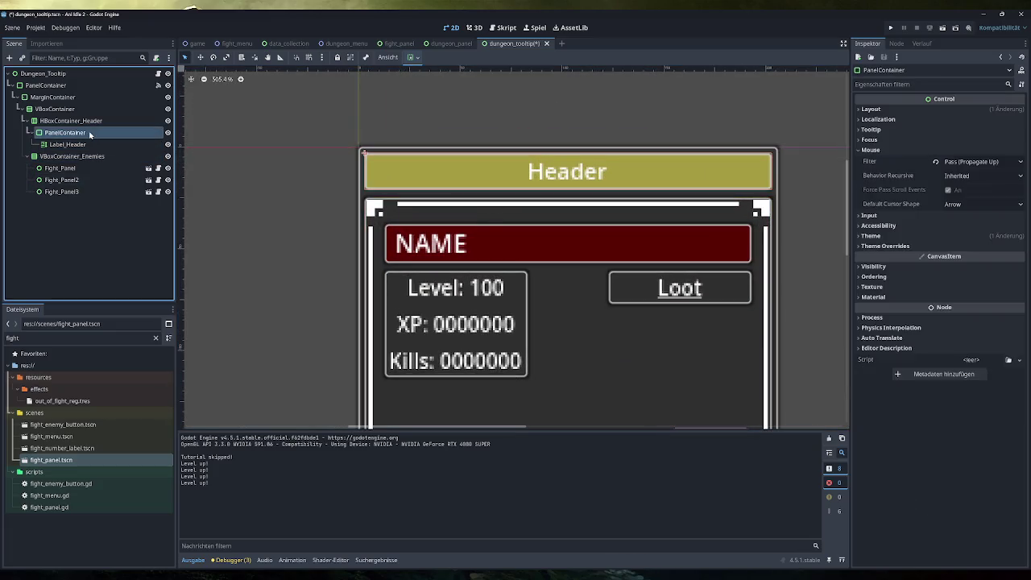
left_click(87, 145)
left_click(84, 132)
left_click(84, 121)
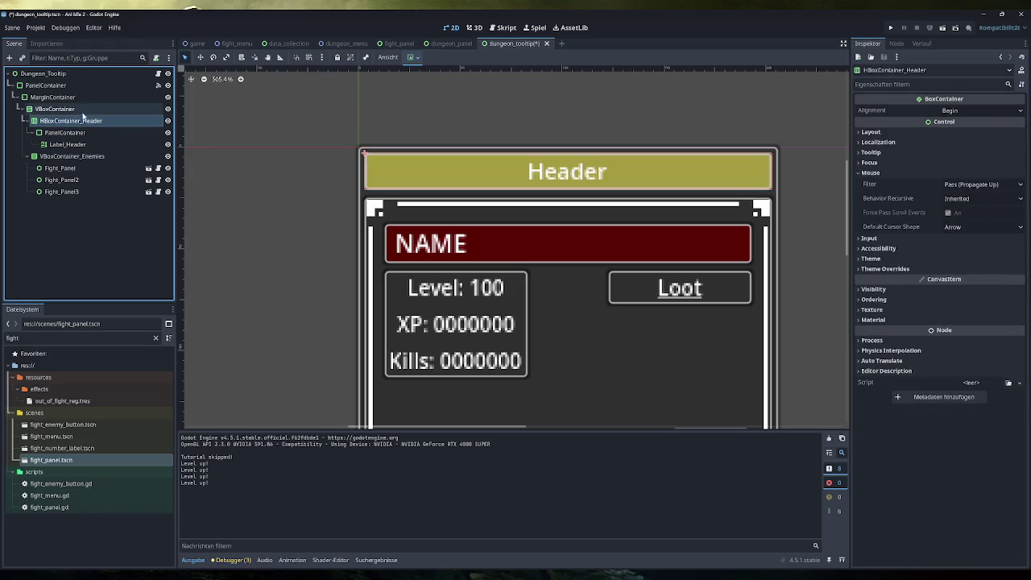
left_click(82, 109)
left_click(80, 121)
left_click(79, 109)
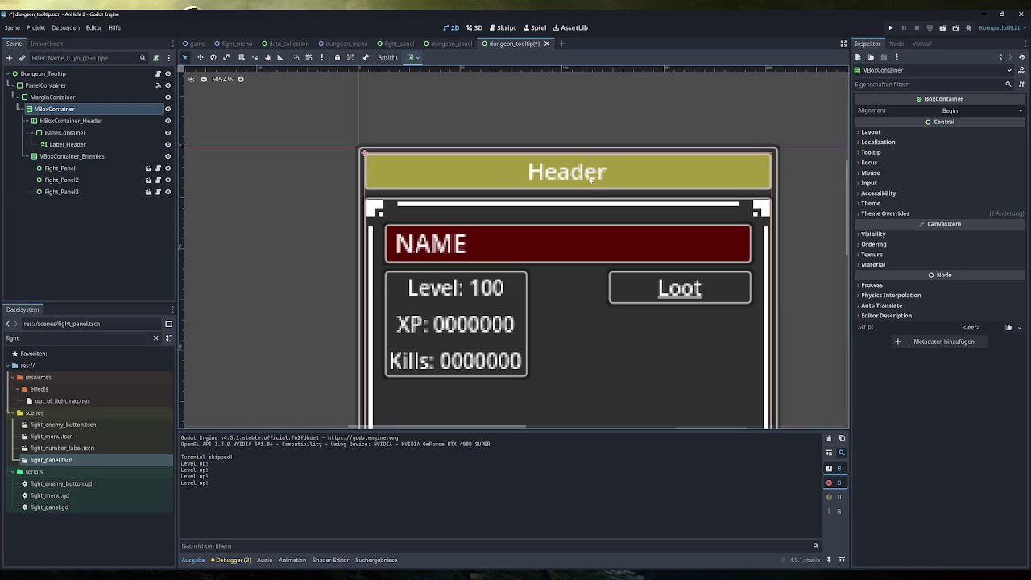
Step: Set the VBoxContainer's mouse Filter to Ignore and run the game
left_click(926, 172)
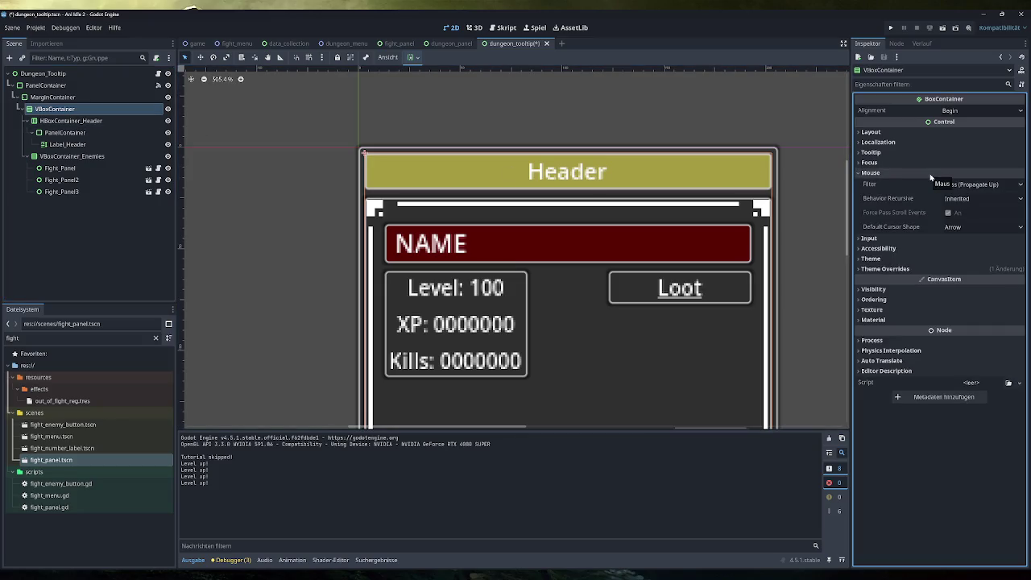
left_click(975, 185)
left_click(974, 187)
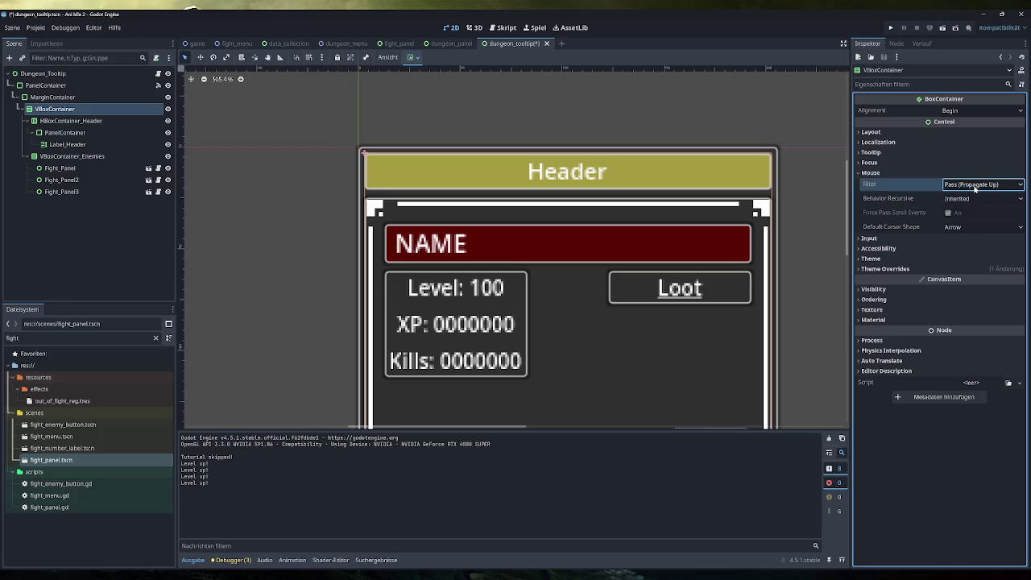
left_click(975, 187)
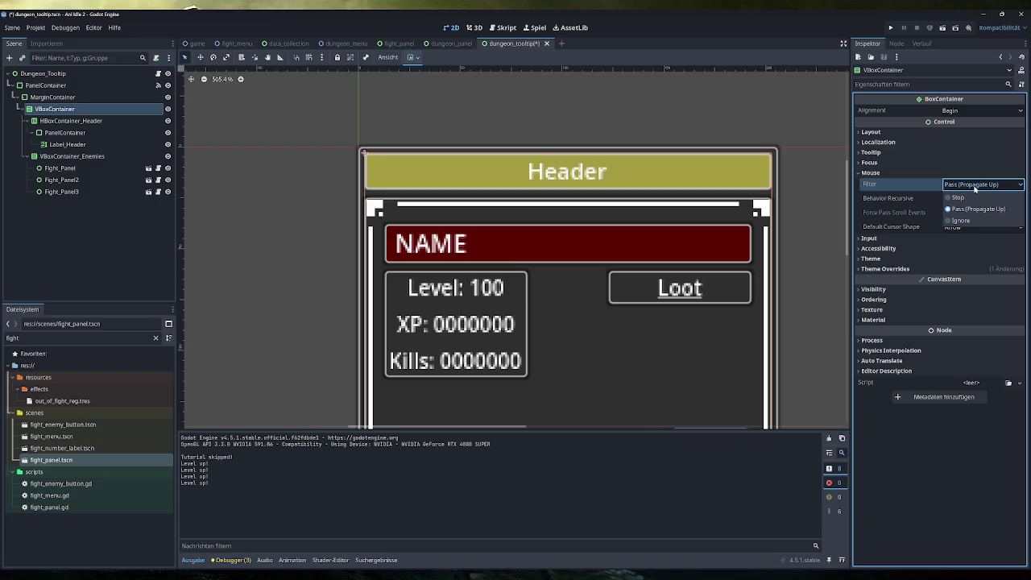
left_click(970, 220)
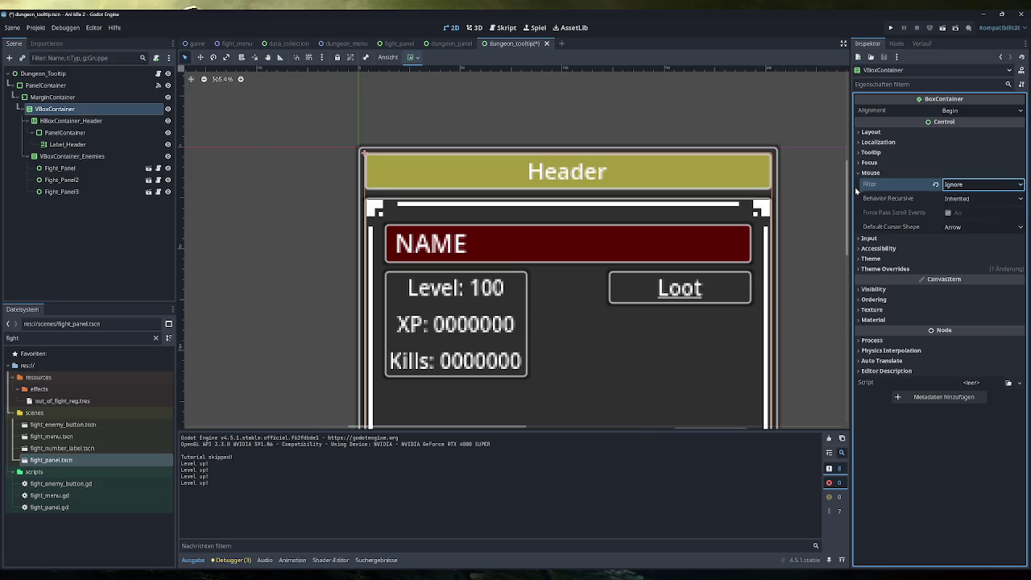
left_click(890, 27)
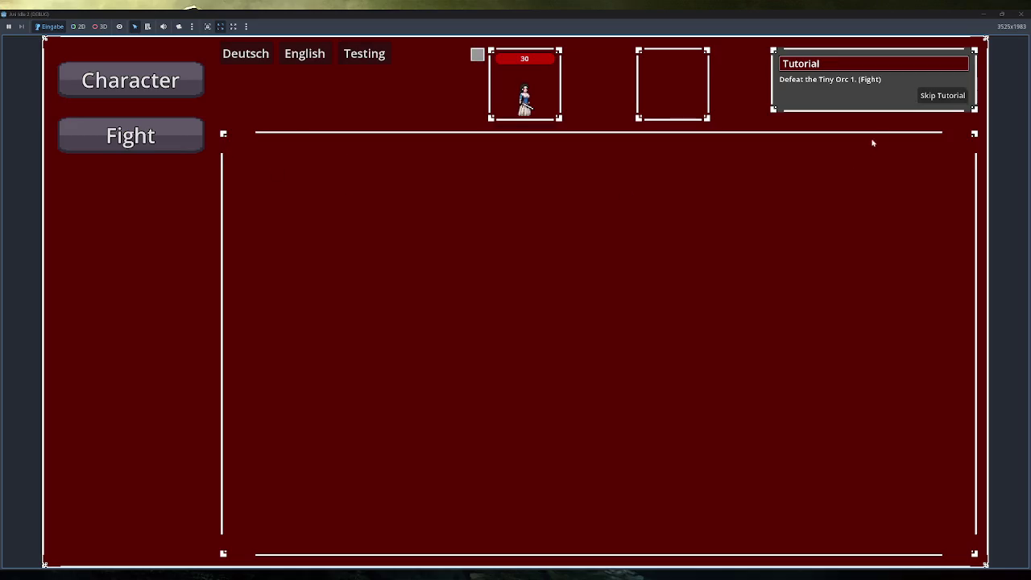
Step: In the running game, skip the tutorial, open Dungeons and toggle the Tutorial Dungeon's enemies list repeatedly
left_click(942, 95)
left_click(131, 247)
left_click(351, 181)
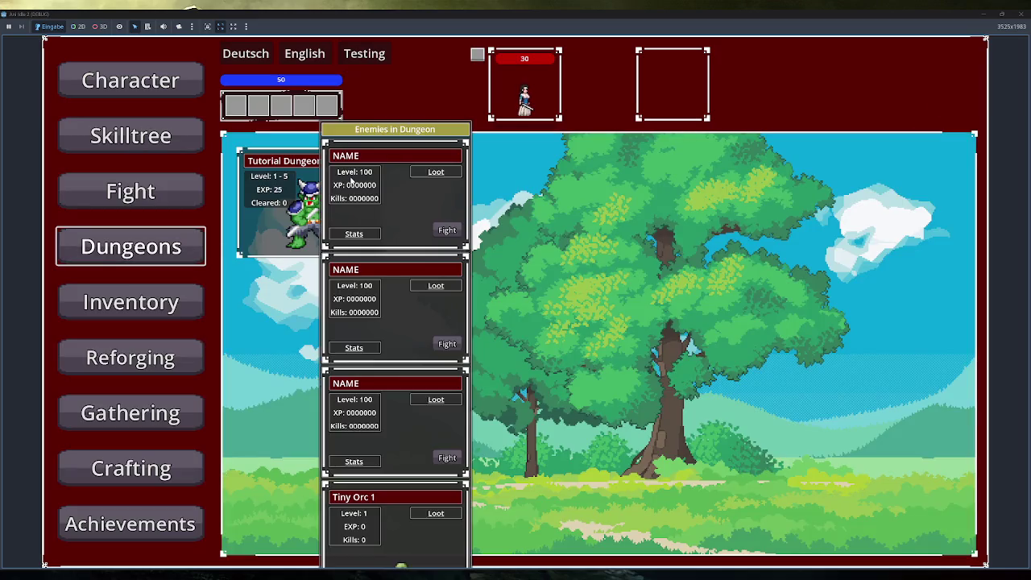
left_click(390, 151)
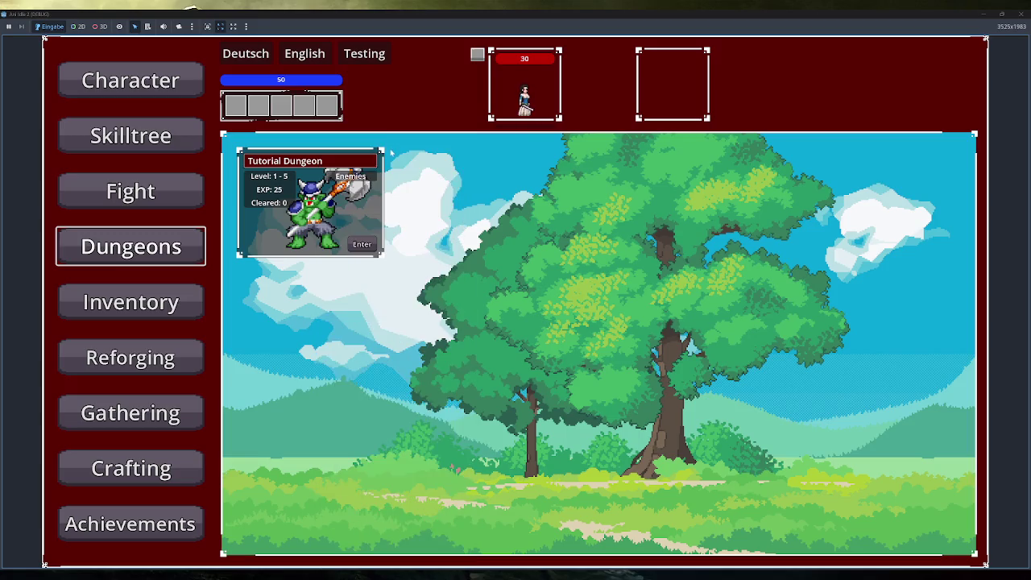
left_click(362, 175)
left_click(404, 143)
left_click(371, 180)
left_click(363, 178)
left_click(362, 179)
left_click(414, 138)
left_click(355, 175)
left_click(411, 145)
left_click(363, 174)
mouse_move(438, 170)
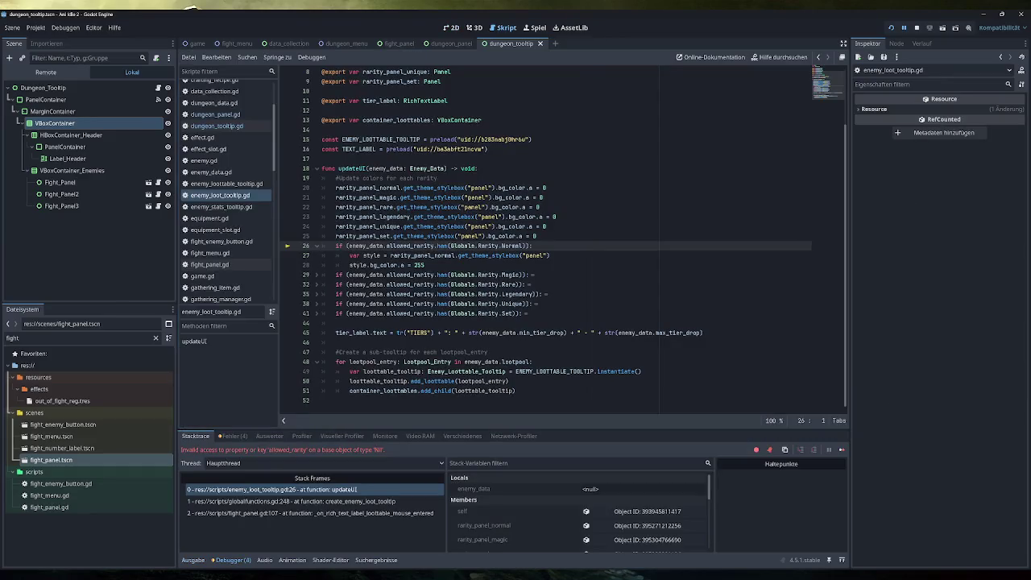
Step: Stop the game and set the main VBoxContainer's Mouse Filter back to Pass (Propagate Up)
left_click(916, 27)
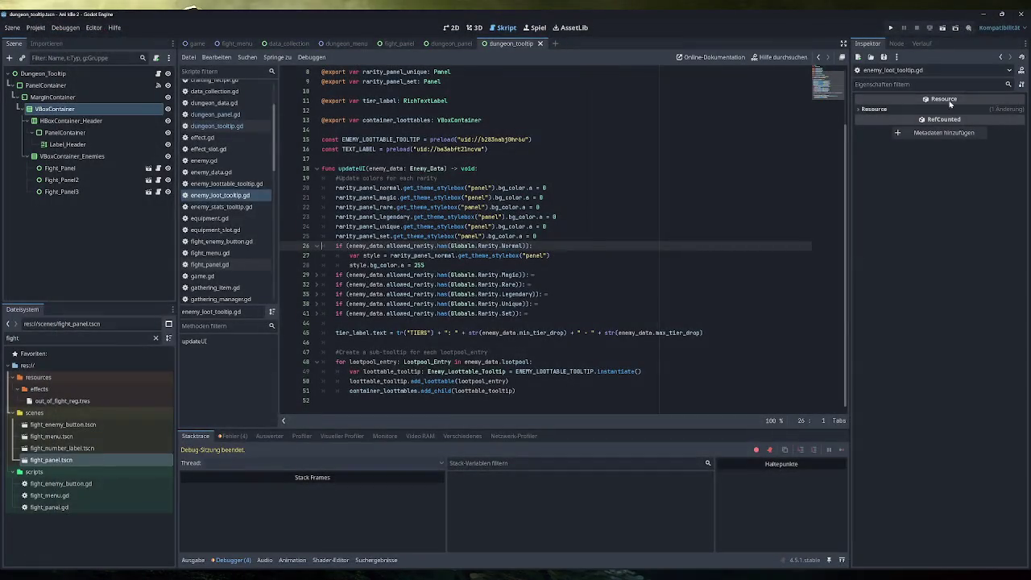
left_click(121, 109)
left_click(869, 172)
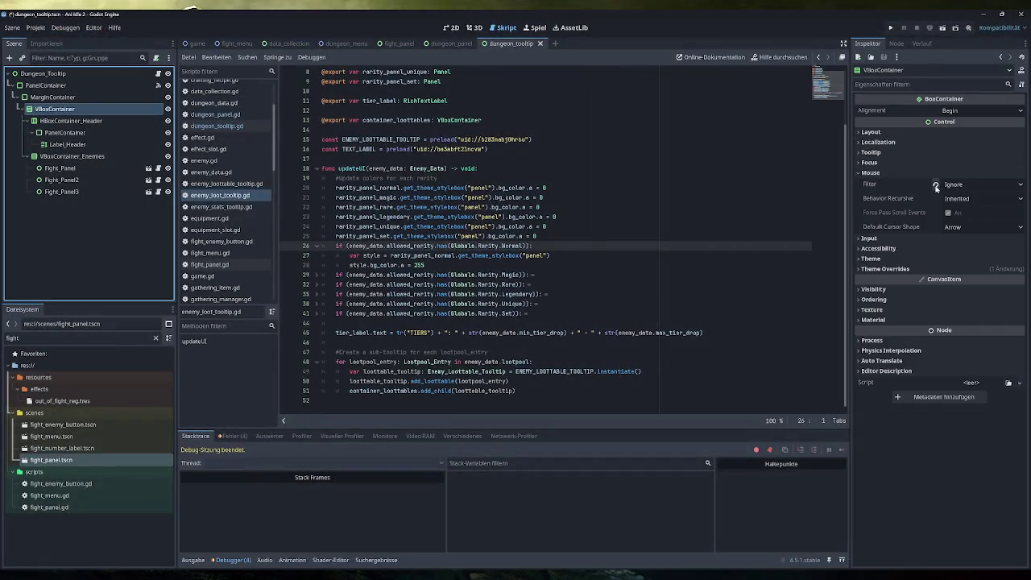
left_click(936, 185)
Step: Rerun the game to retest the tooltip, stop it, and return to the 2D layout
left_click(890, 27)
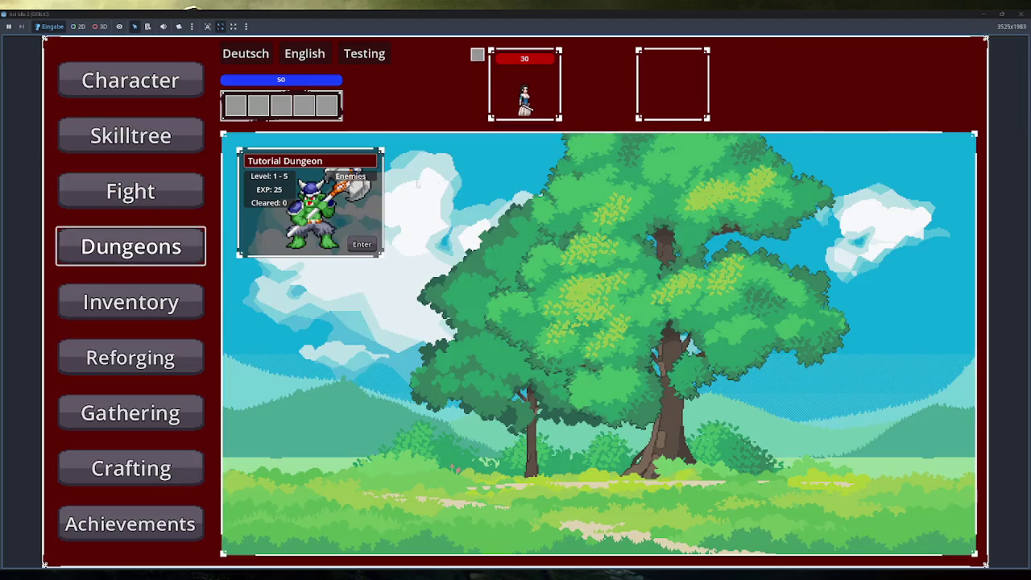
mouse_move(351, 175)
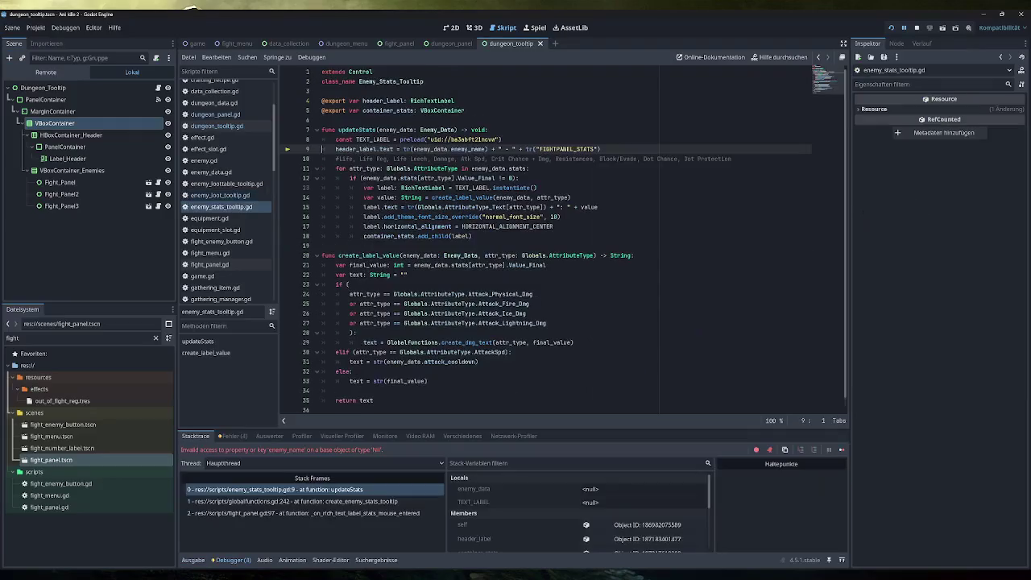
left_click(916, 28)
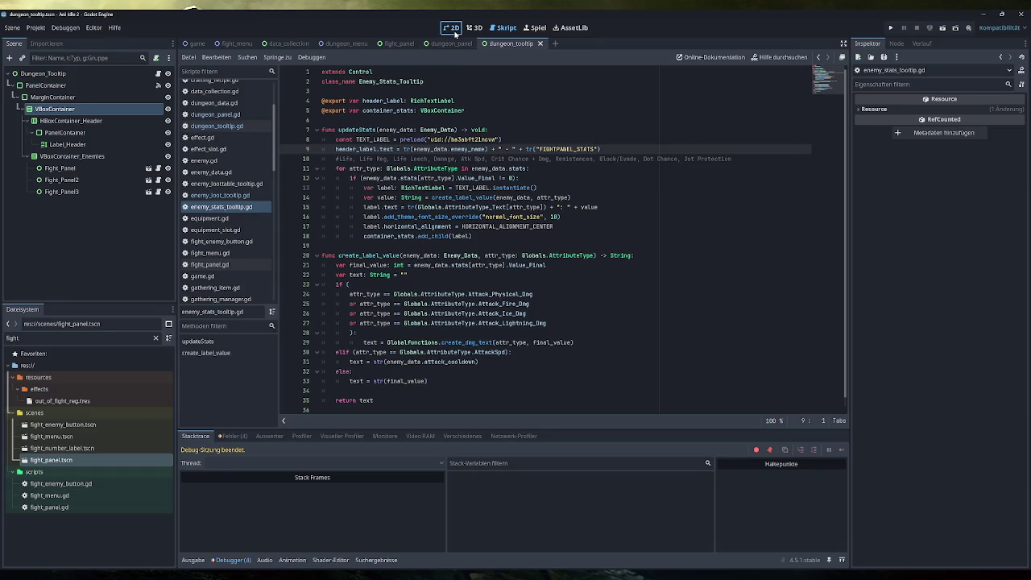
left_click(451, 27)
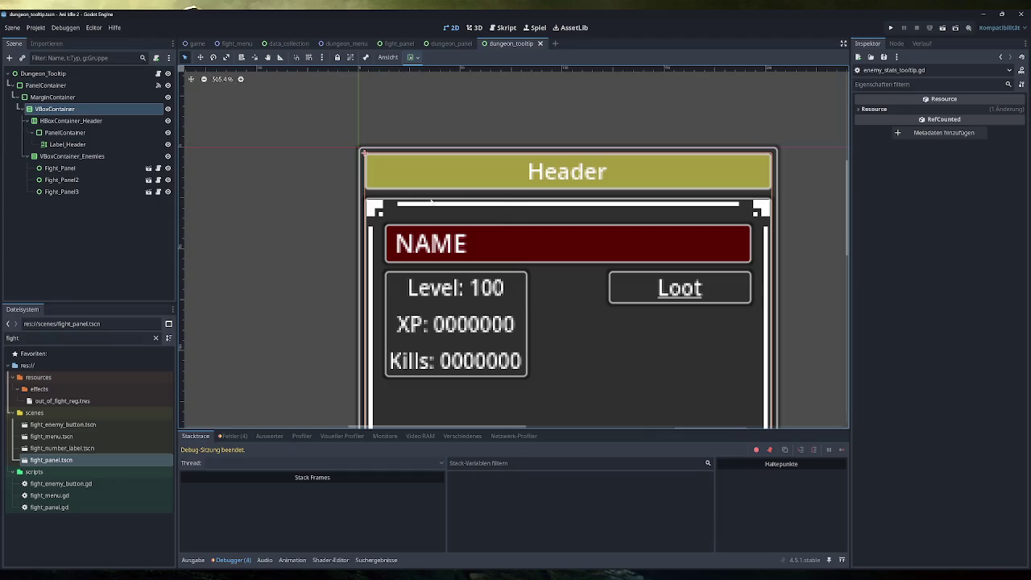
Step: Select Fight_Panel through Fight_Panel3, then VBoxContainer_Enemies, and run the project with F5
left_click(61, 191)
left_click(91, 168)
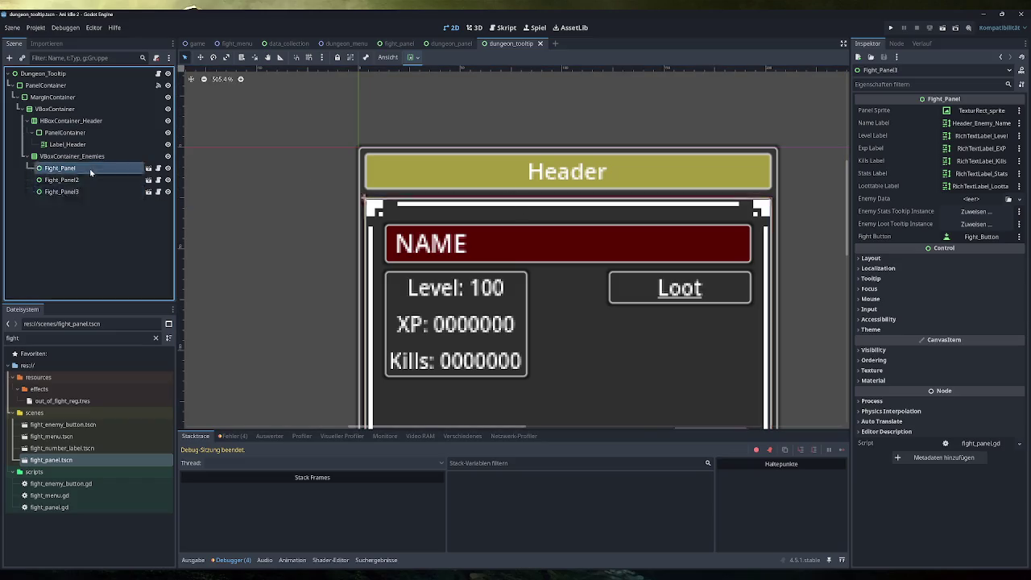
left_click(90, 192, "shift")
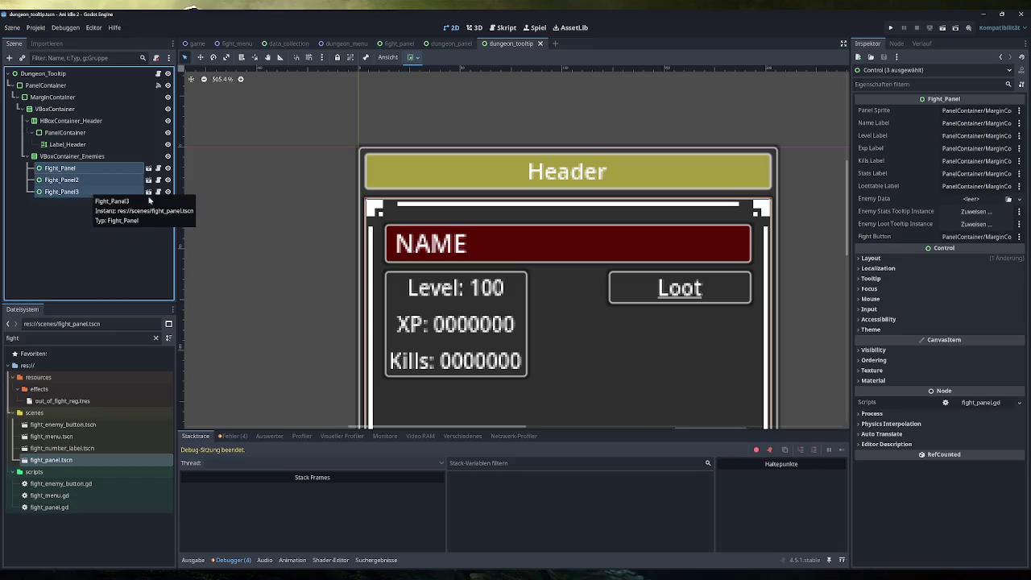
left_click(60, 167)
key("Up")
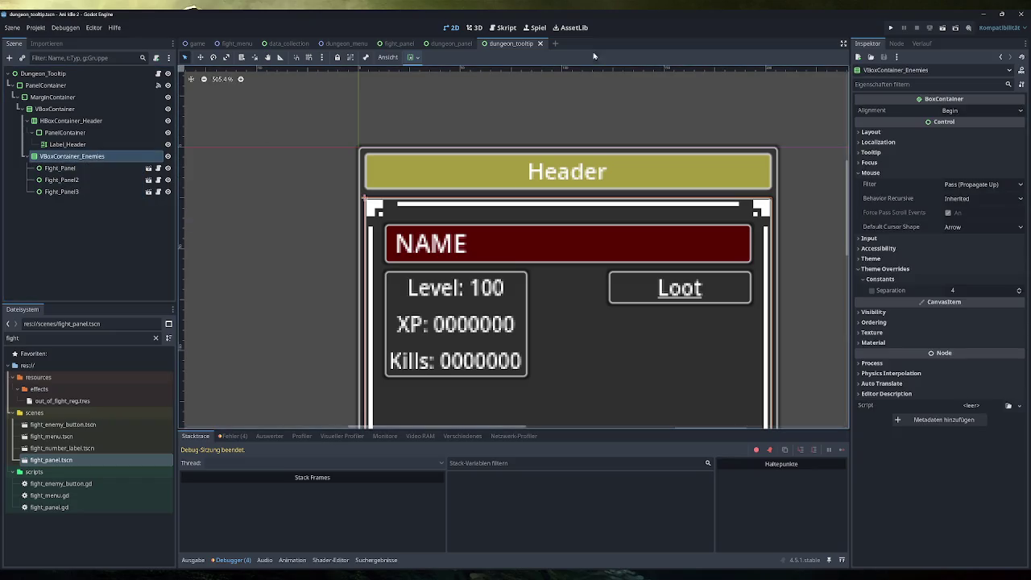
key("F5")
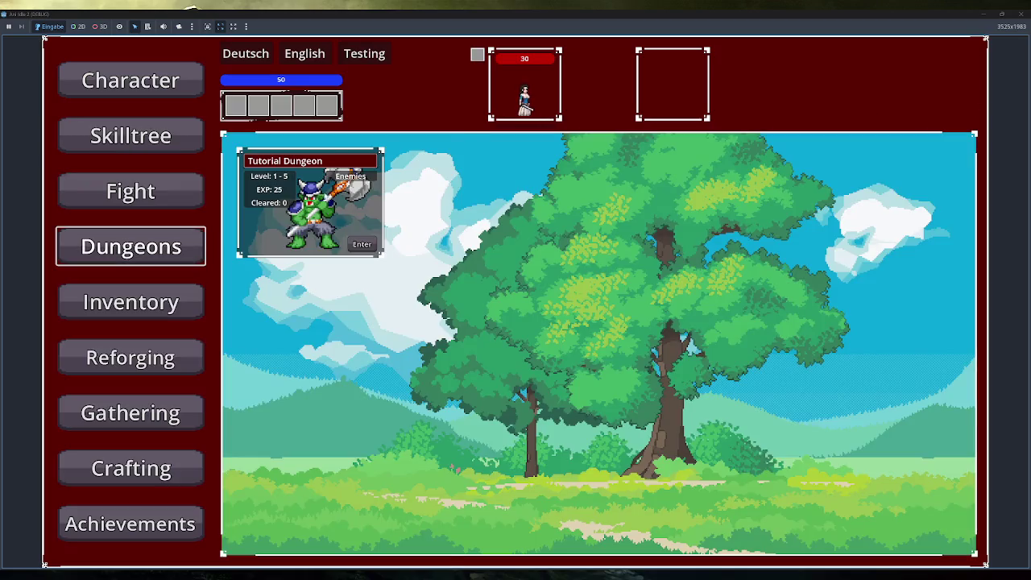
Step: Open and close the game's dungeon enemies list, close the game, and select Fight_Panel in Dungeon_Tooltip
left_click(333, 209)
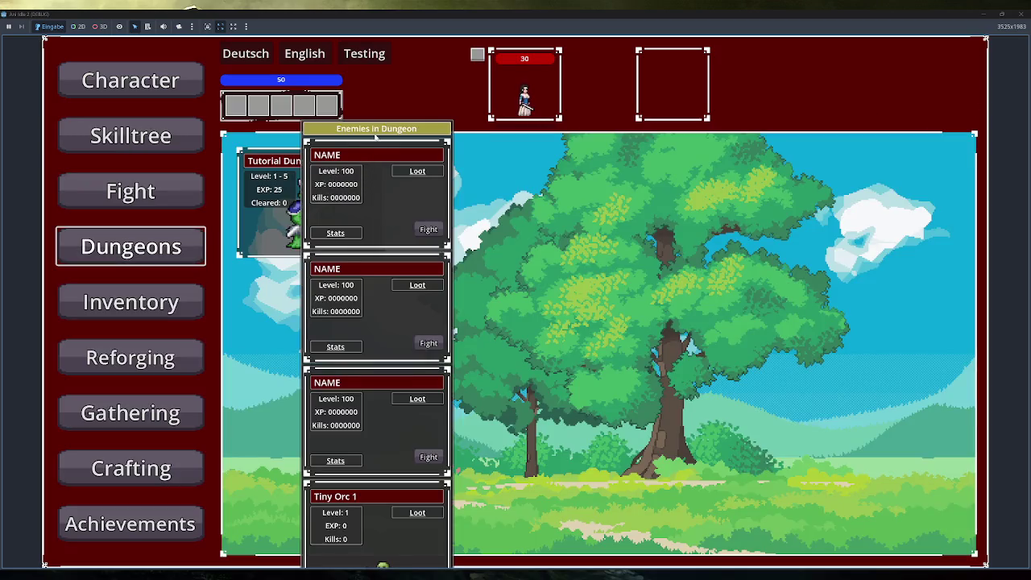
left_click(375, 137)
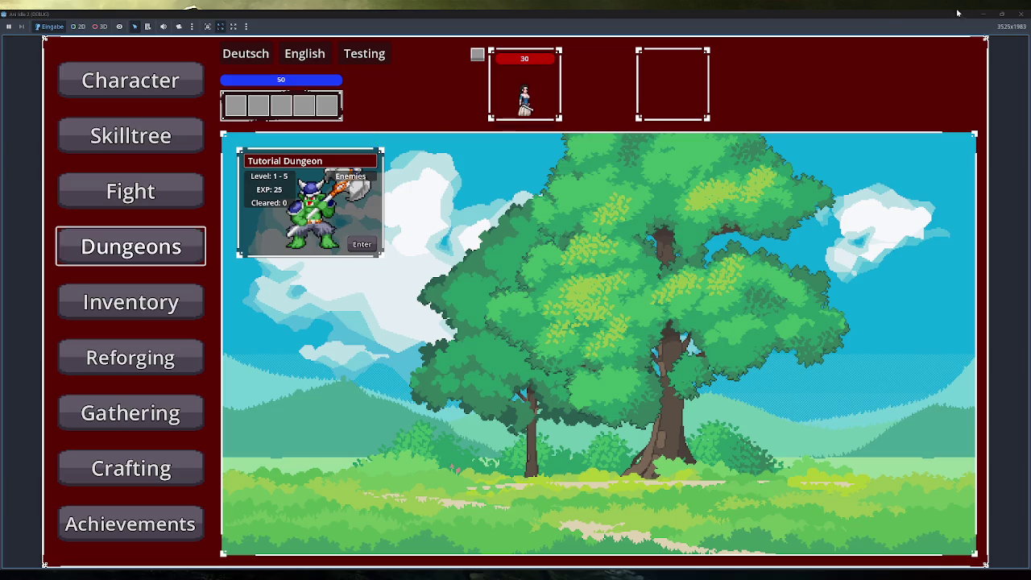
left_click(1020, 14)
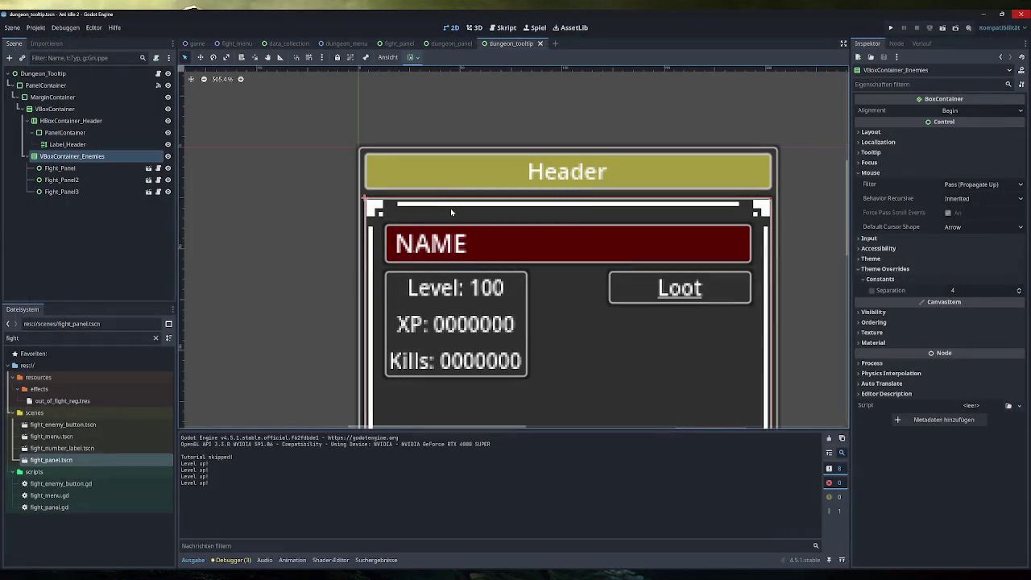
left_click(75, 74)
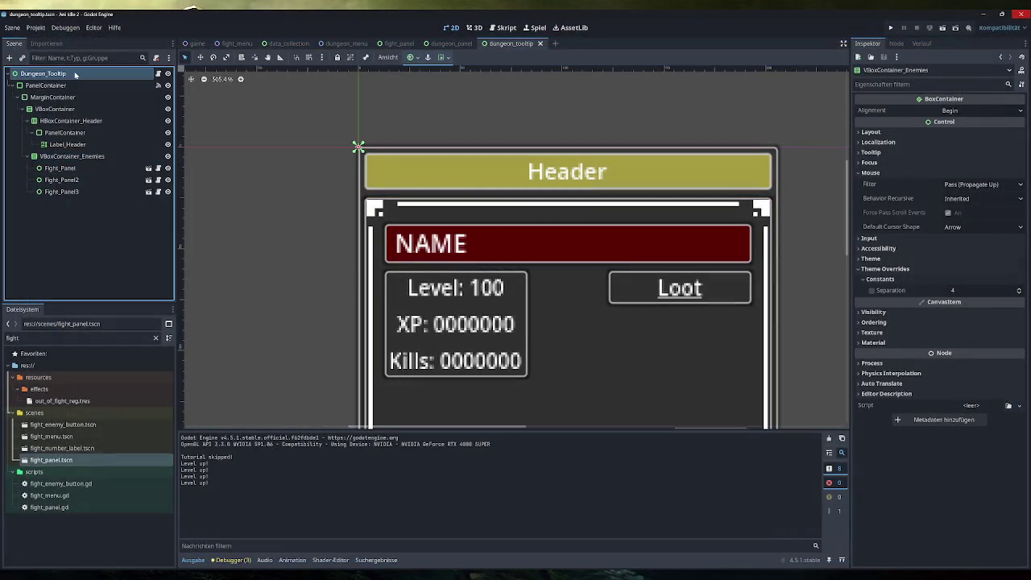
left_click(71, 167)
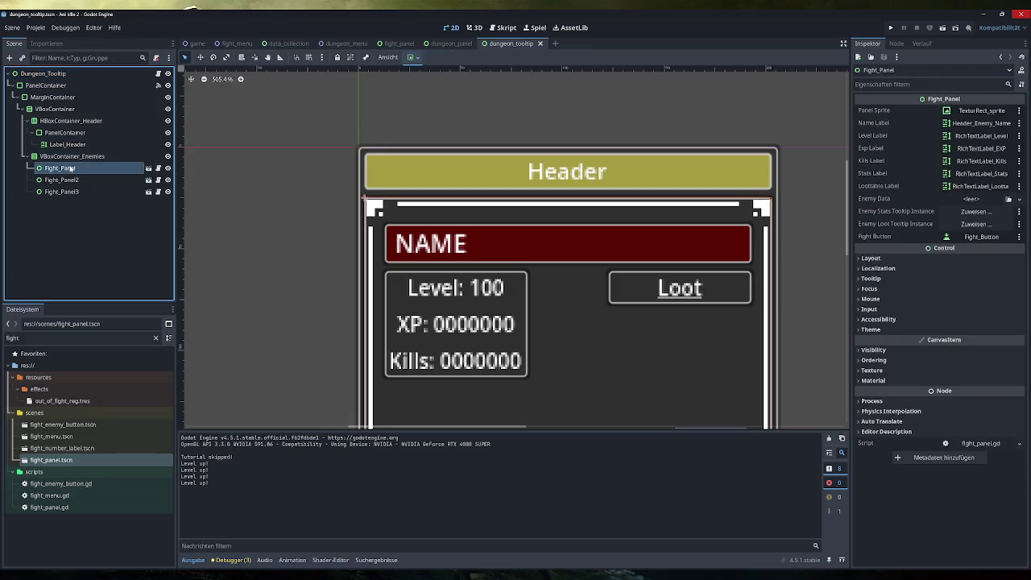
Step: In the fight_panel scene, set the Fight_Panel root's Mouse Filter to Ignore, save, and run the game
left_click(398, 44)
left_click(85, 293)
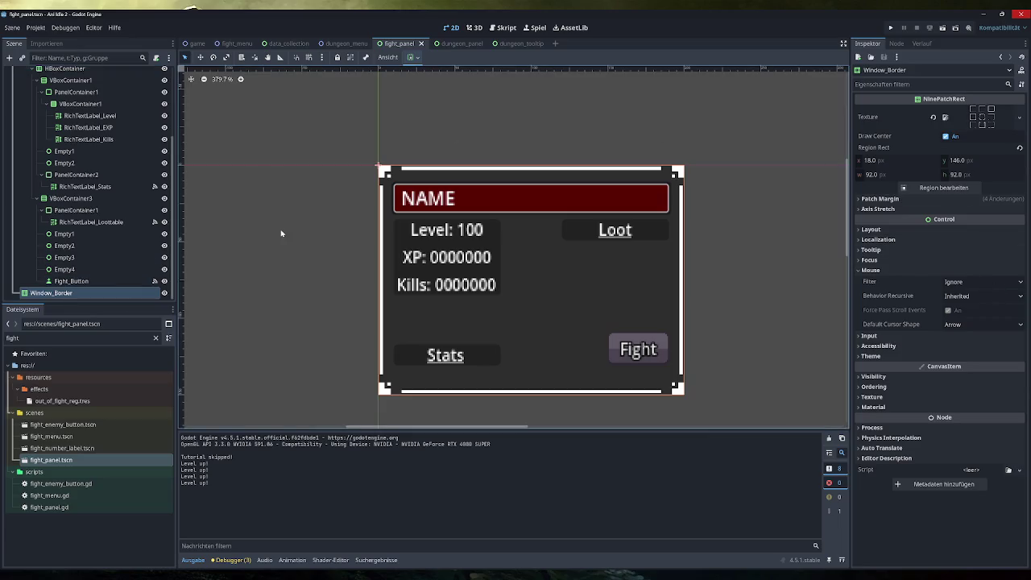
scroll(113, 205, "up", 5)
left_click(69, 75)
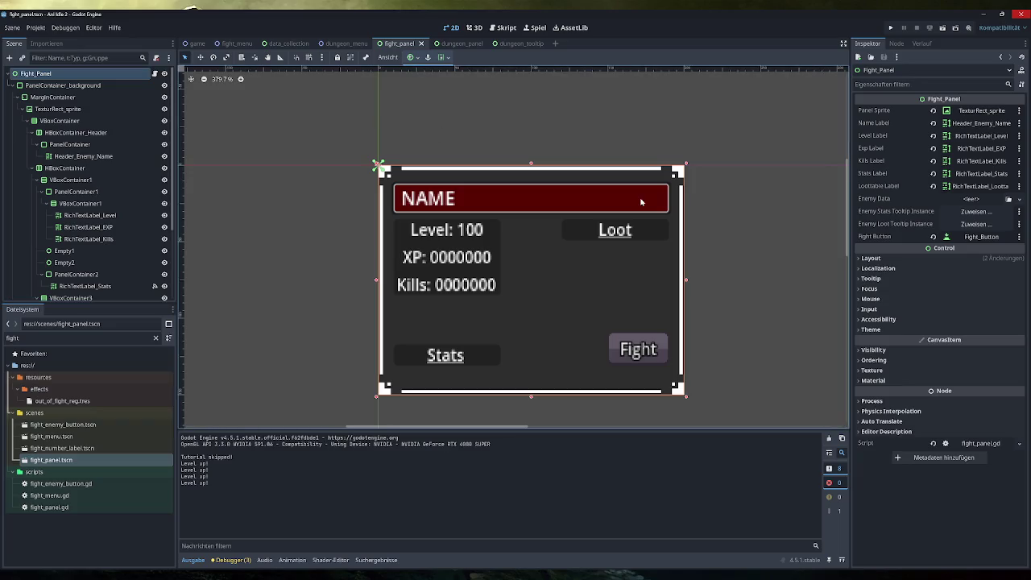
left_click(900, 299)
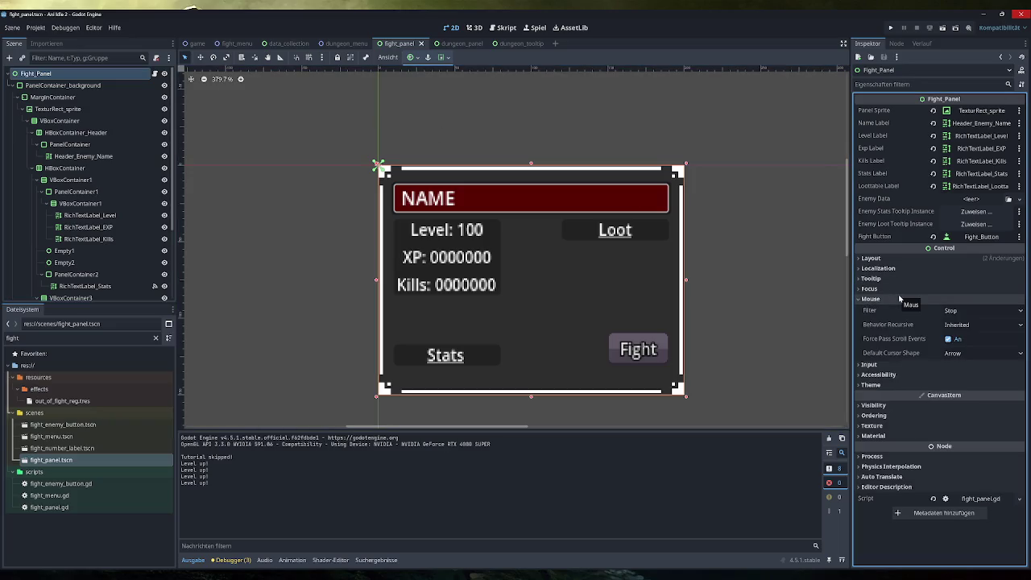
left_click(957, 310)
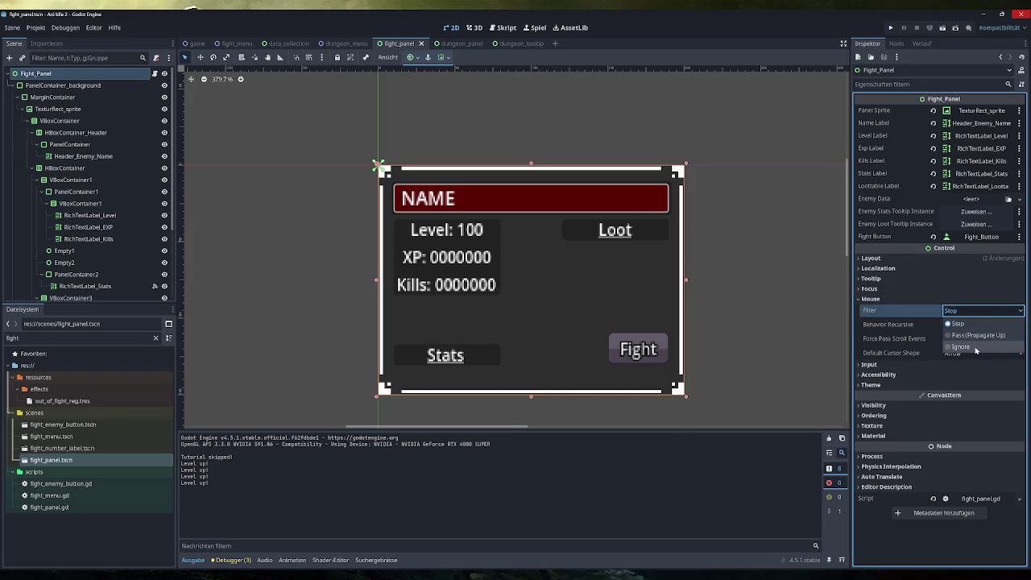
left_click(960, 346)
key("ctrl+s")
left_click(890, 28)
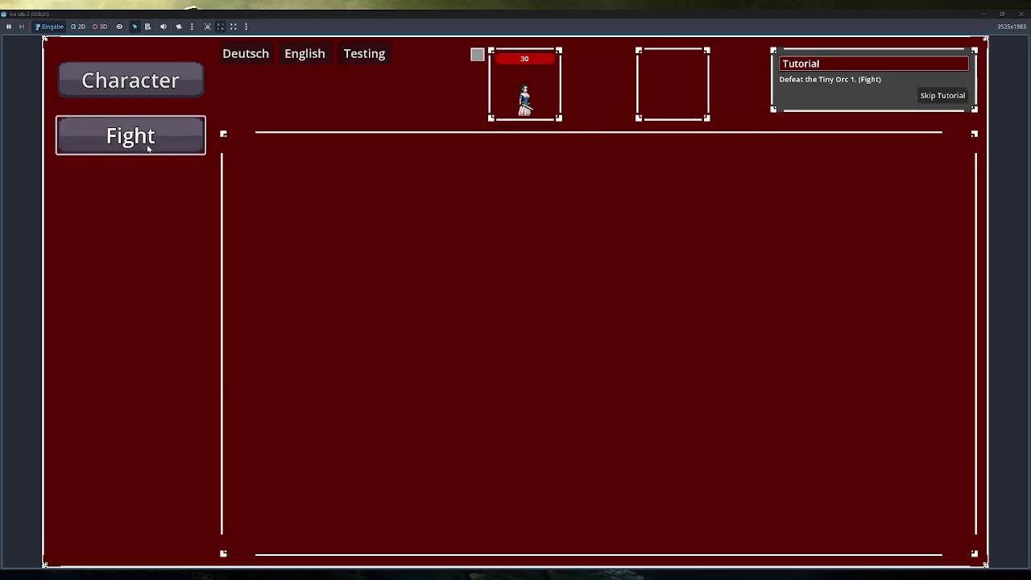
Step: In the game, open Fight then Dungeons, view the Tutorial Dungeon's enemies tooltip, and close the game
left_click(147, 143)
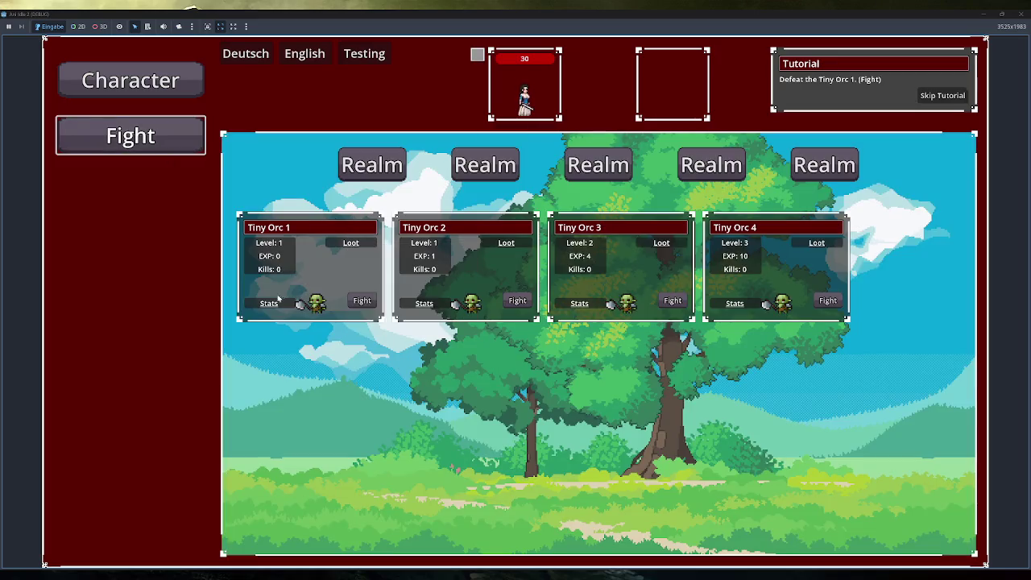
left_click(942, 95)
left_click(153, 253)
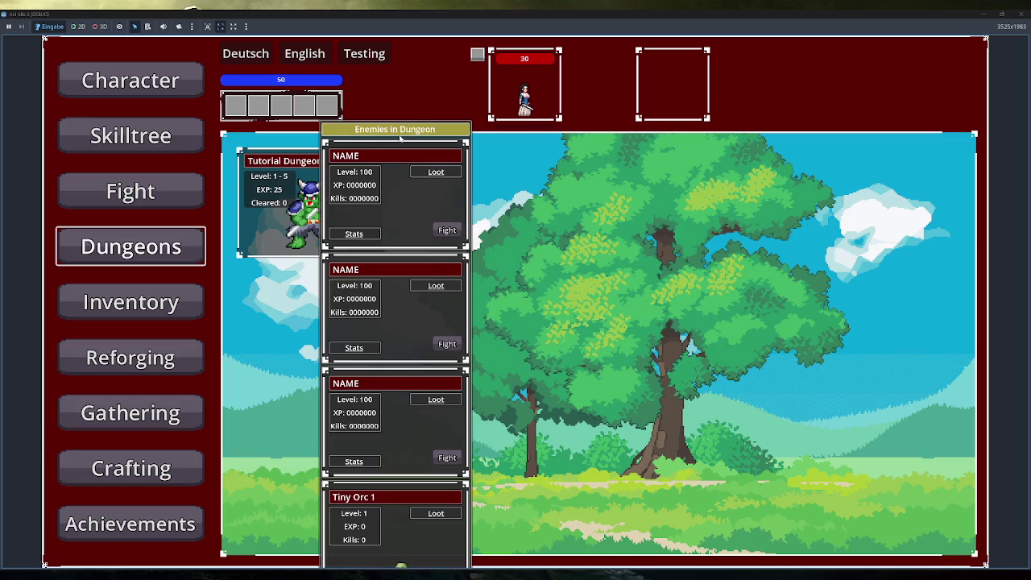
mouse_move(395, 153)
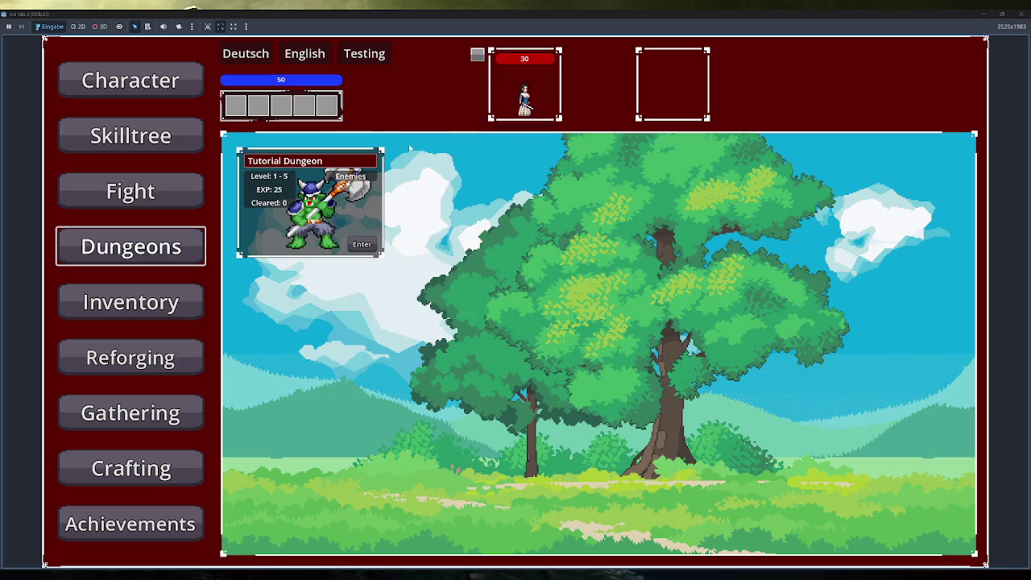
left_click(1022, 14)
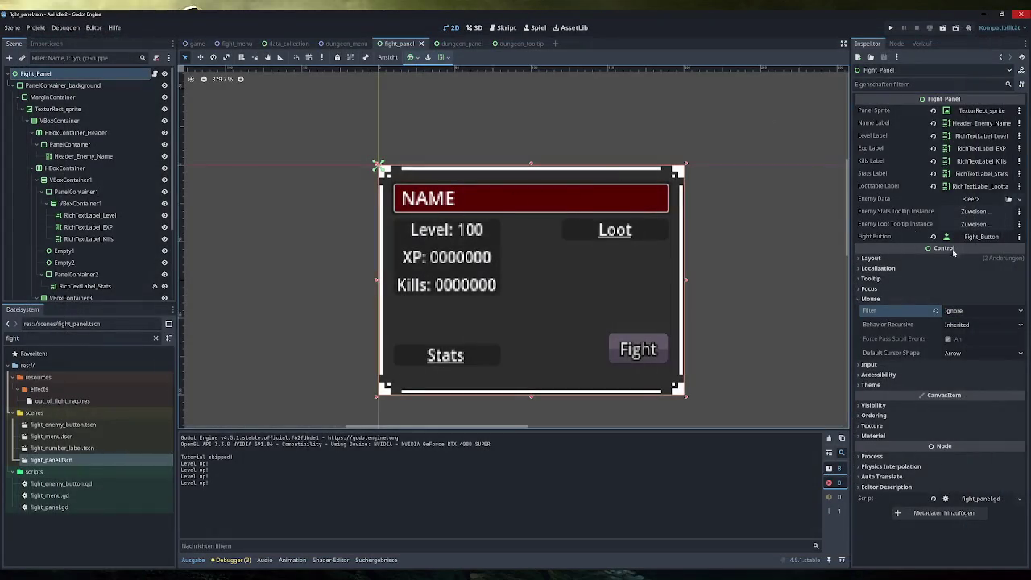
Step: Revert Fight_Panel's mouse filter to Stop and inspect PanelContainer_background and the MarginContainer
left_click(935, 310)
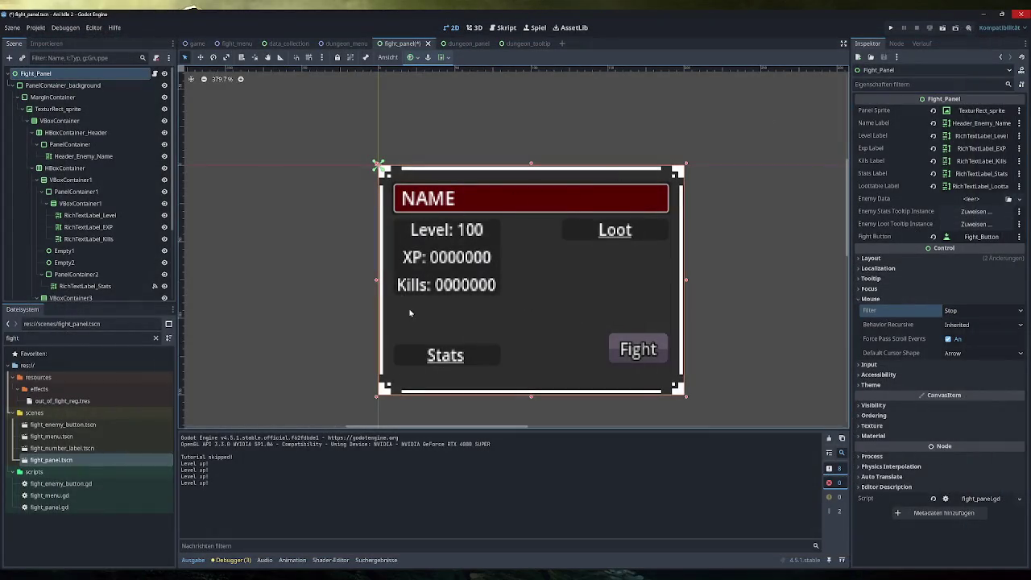
left_click(89, 86)
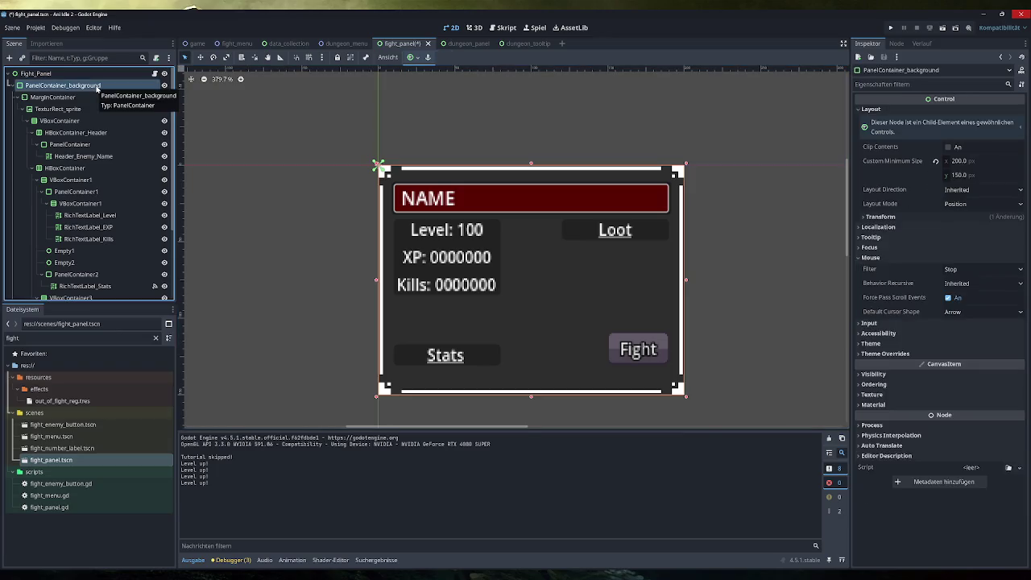
left_click(88, 96)
left_click(90, 85)
left_click(88, 97)
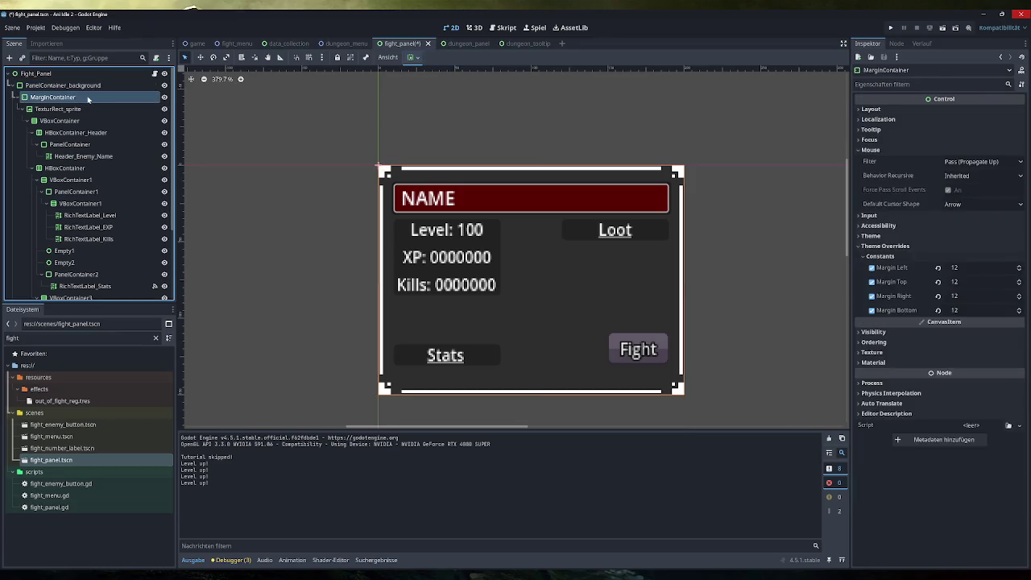
left_click(89, 109)
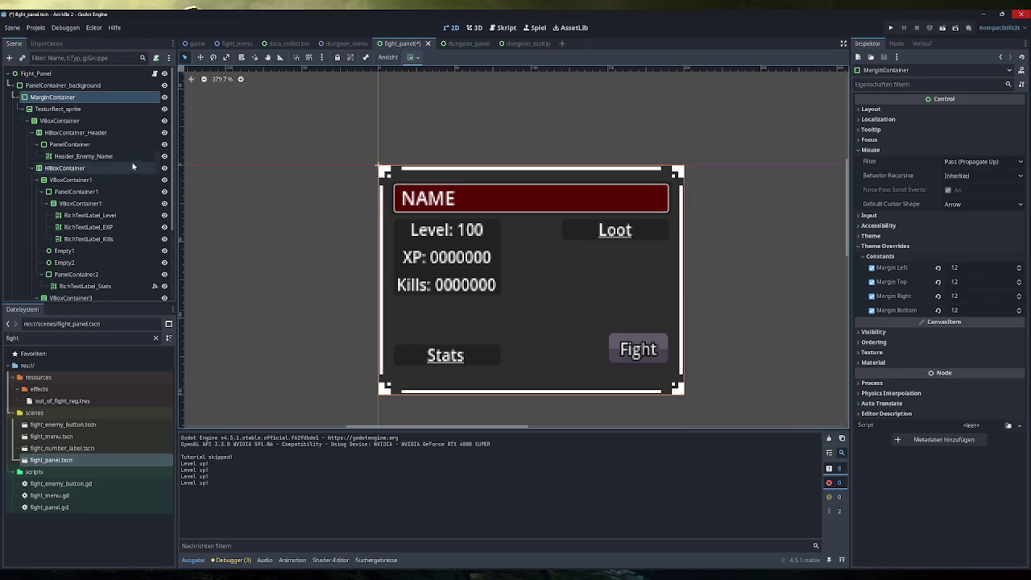
left_click(78, 86)
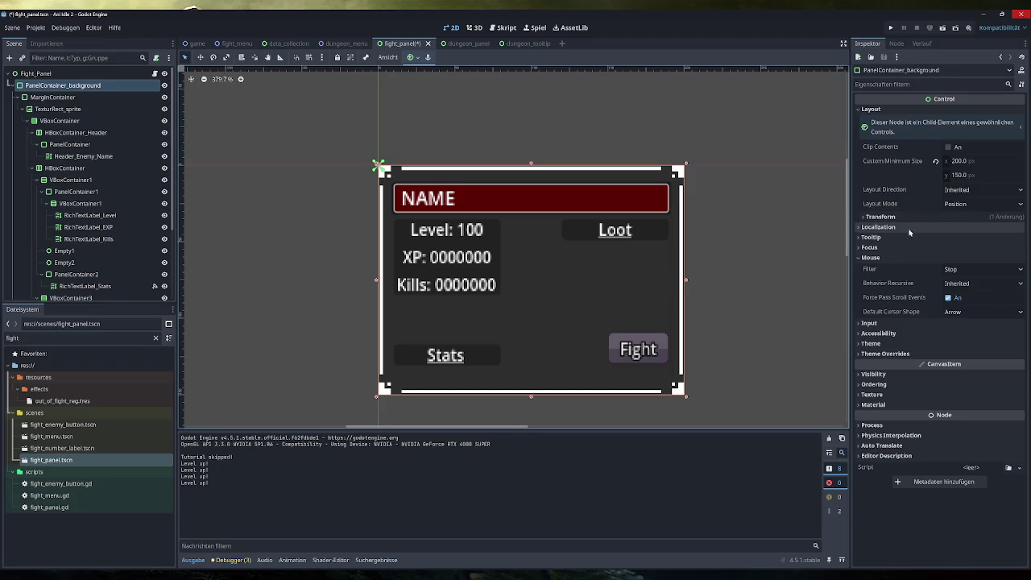
Step: Set the Mouse Filter of PanelContainer_background and the Fight_Panel root to Pass (Propagate Up)
left_click(974, 272)
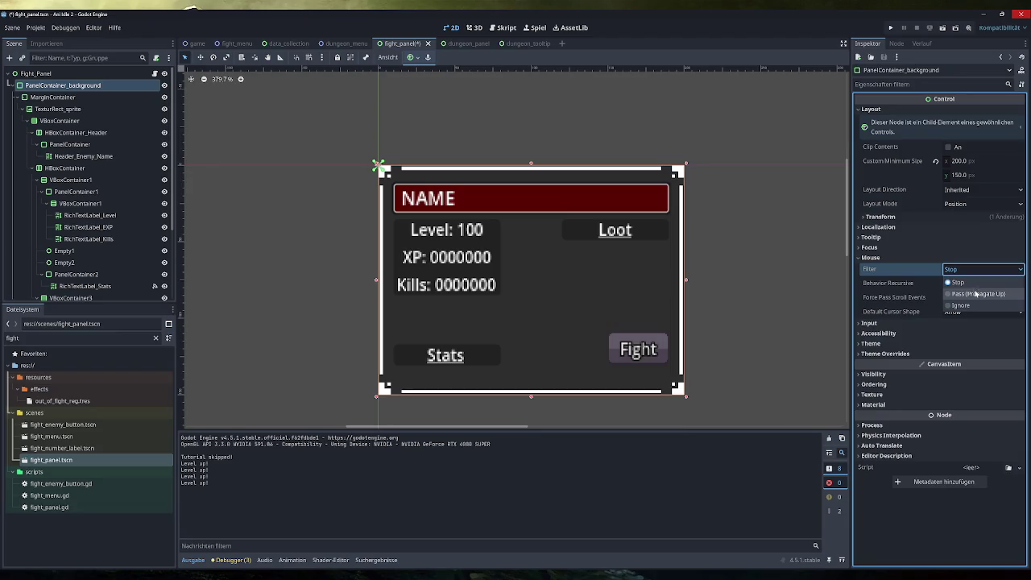
left_click(976, 294)
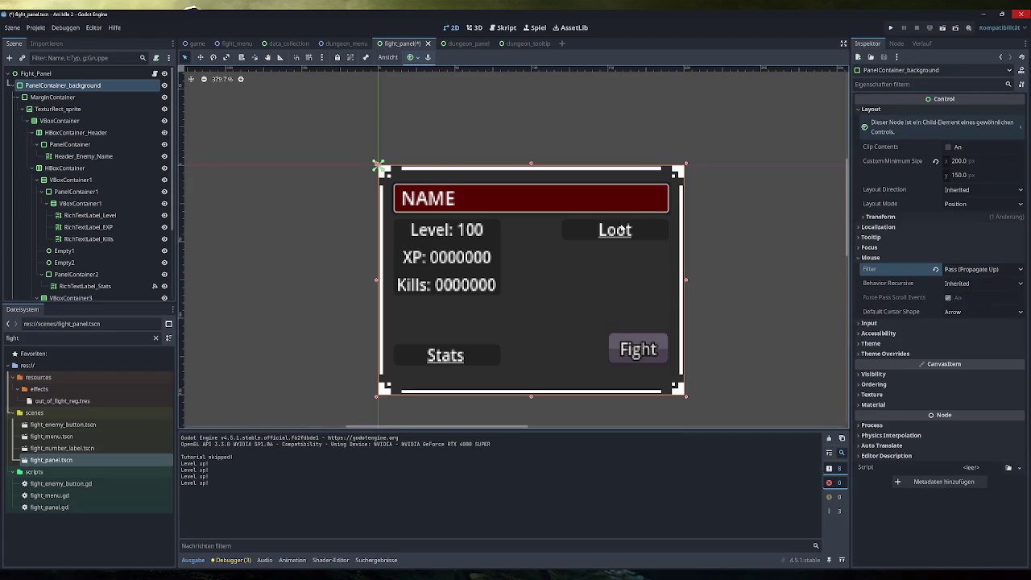
left_click(69, 74)
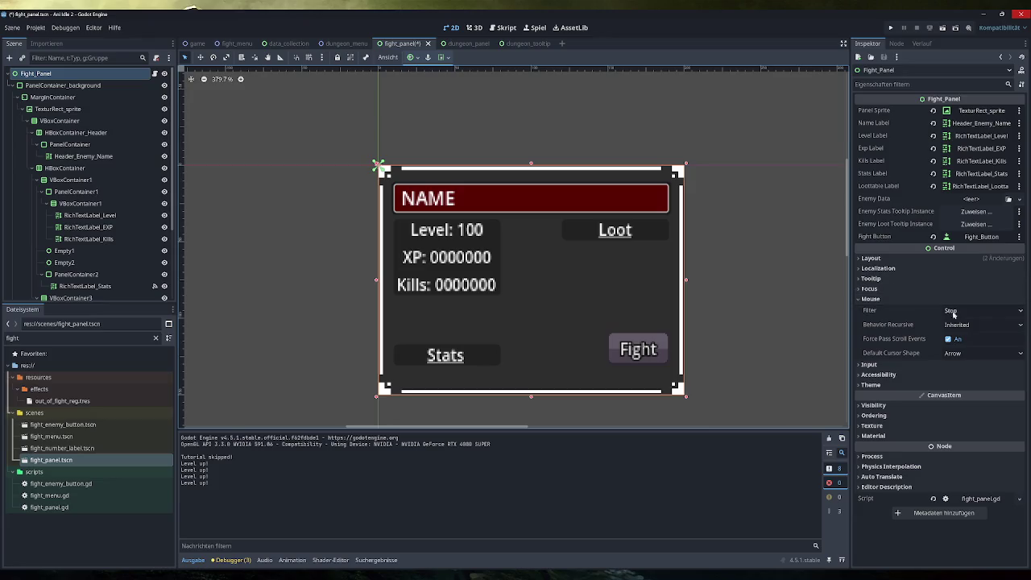
left_click(982, 310)
left_click(978, 335)
Step: Save and run with F5, open Dungeons, view the Tutorial Dungeon's enemies tooltip, then close the game
key("F5")
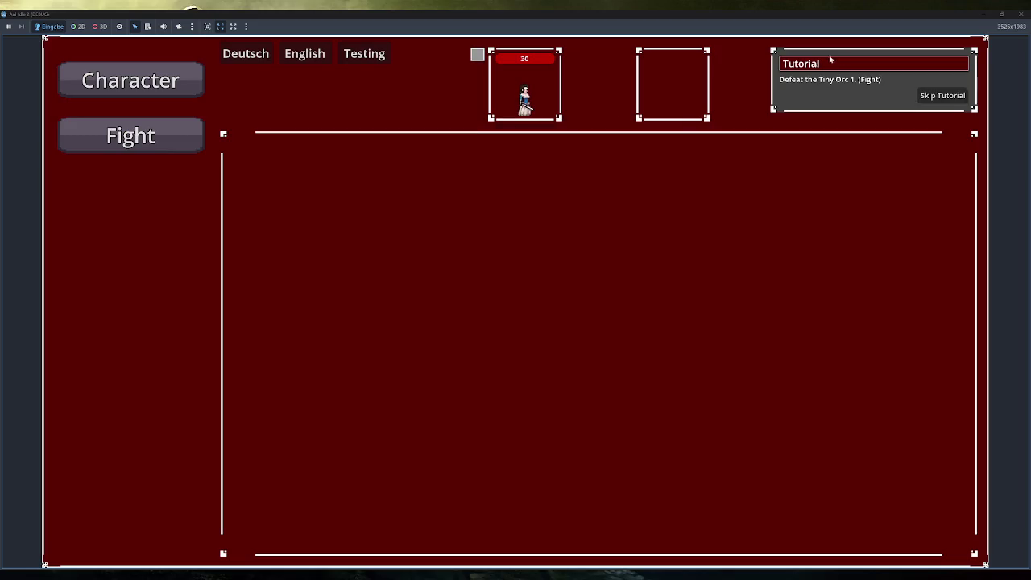
left_click(954, 96)
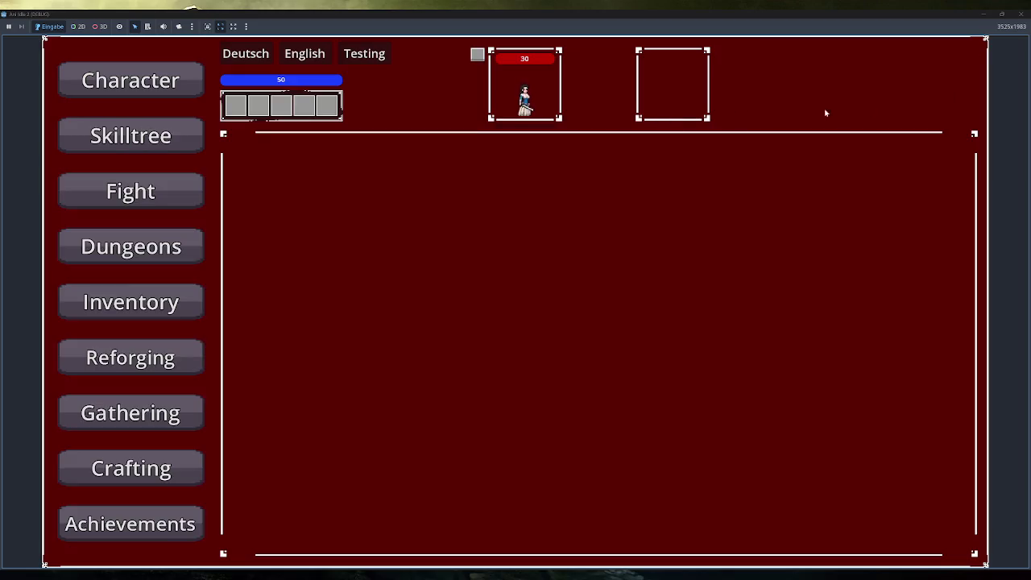
left_click(180, 242)
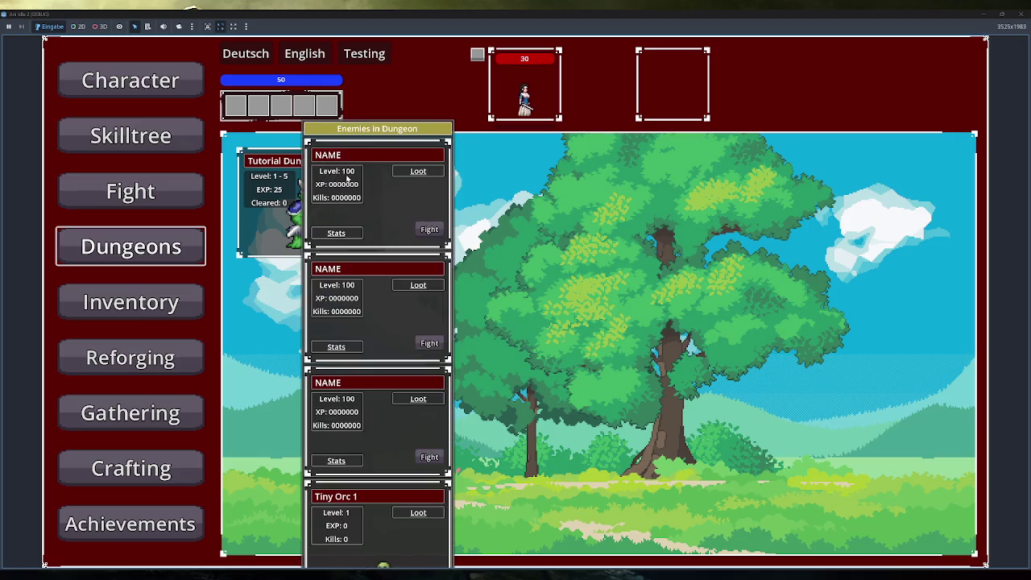
mouse_move(361, 176)
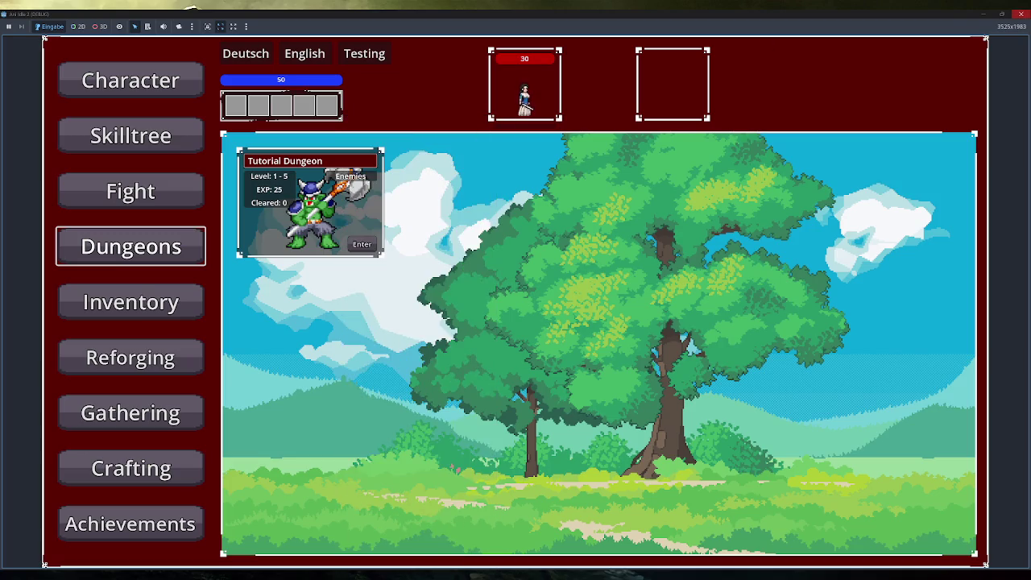
left_click(1019, 14)
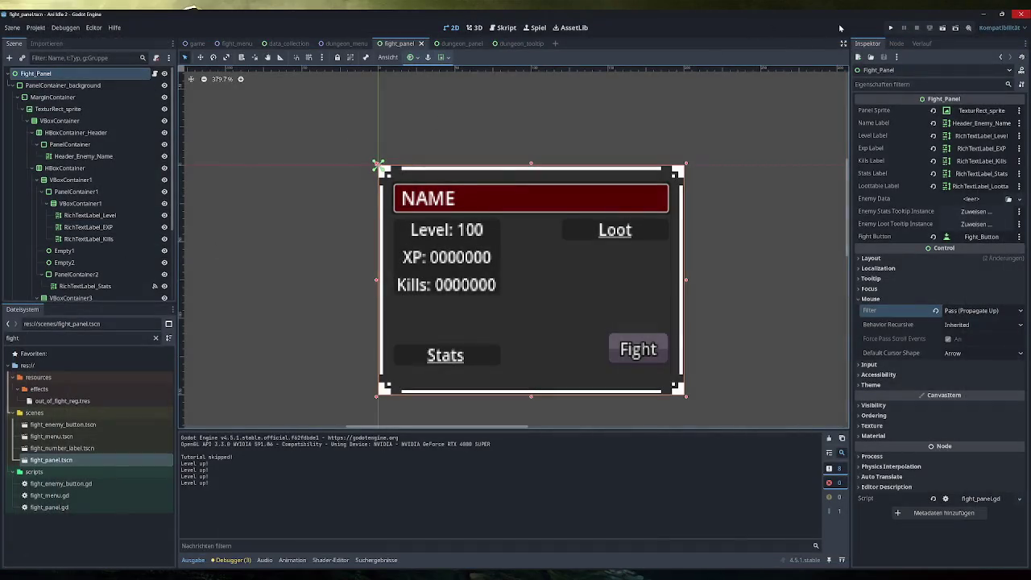
Step: Launch the game, start a fight with Tiny Orc 1, and close the game with Alt+F4
left_click(892, 28)
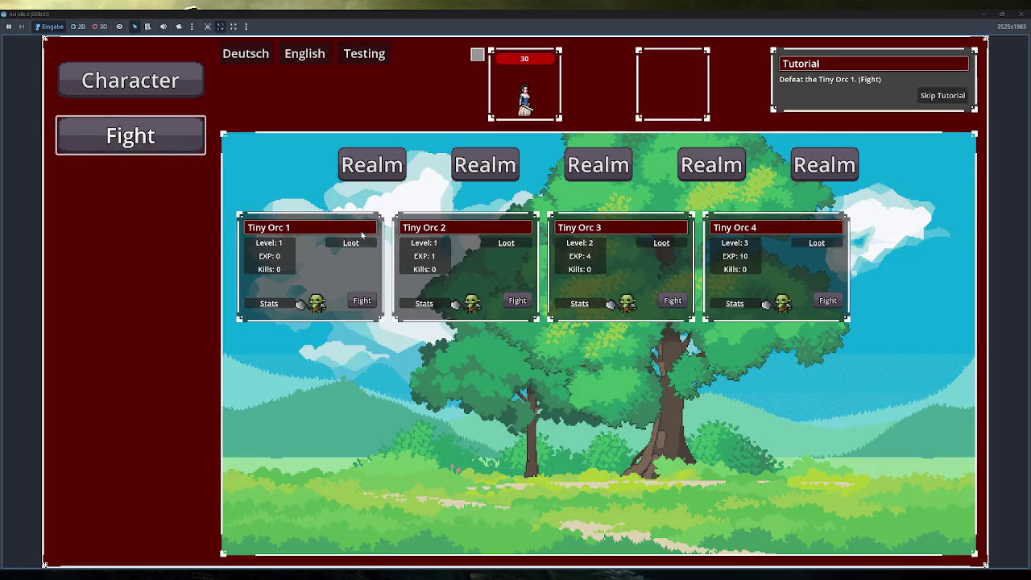
mouse_move(284, 304)
left_click(362, 300)
key("alt+F4")
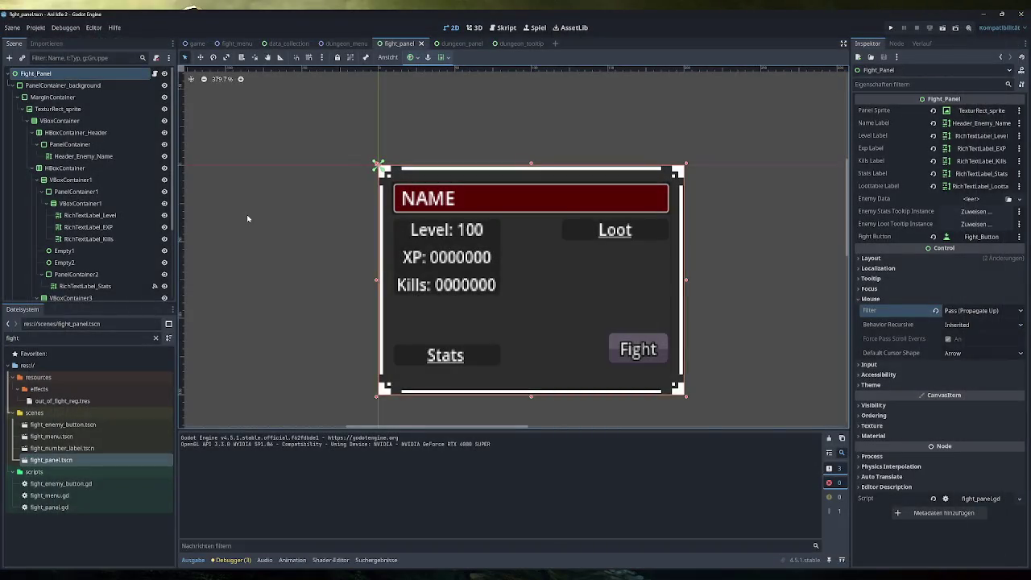
Step: Set the header PanelContainer's Mouse Filter to Pass (Propagate Up), then save and run the game
left_click(110, 133)
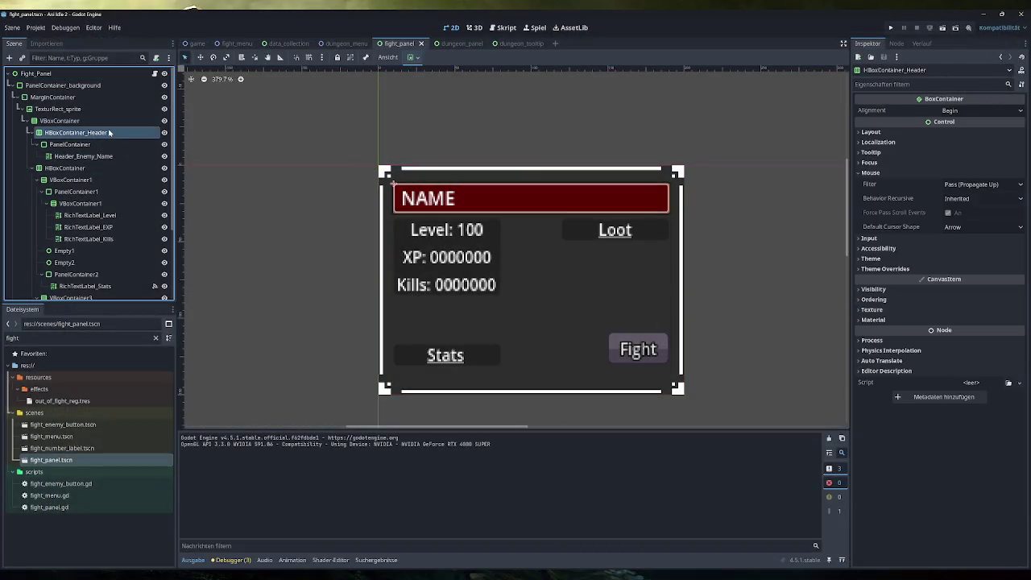
left_click(93, 145)
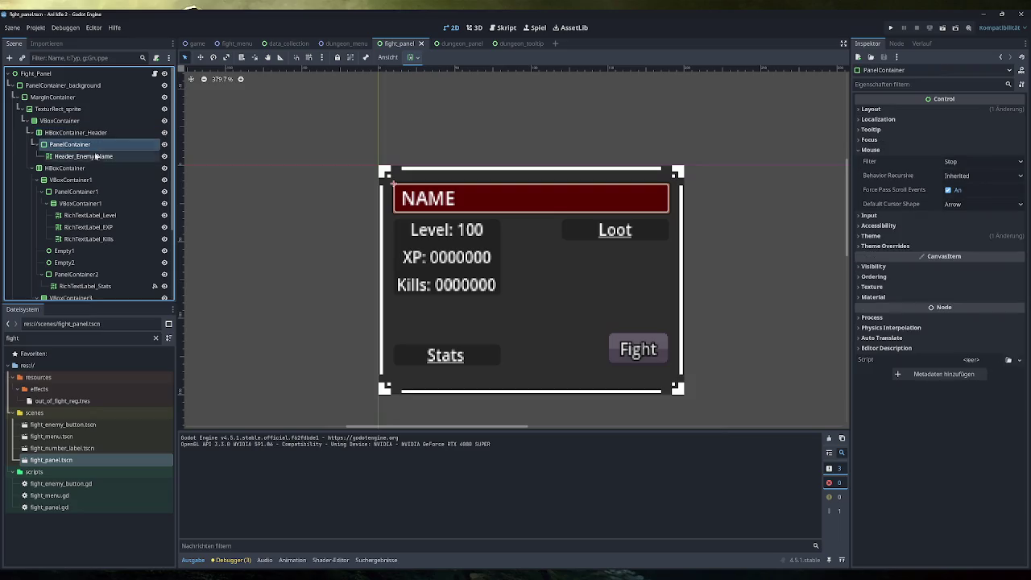
left_click(103, 157)
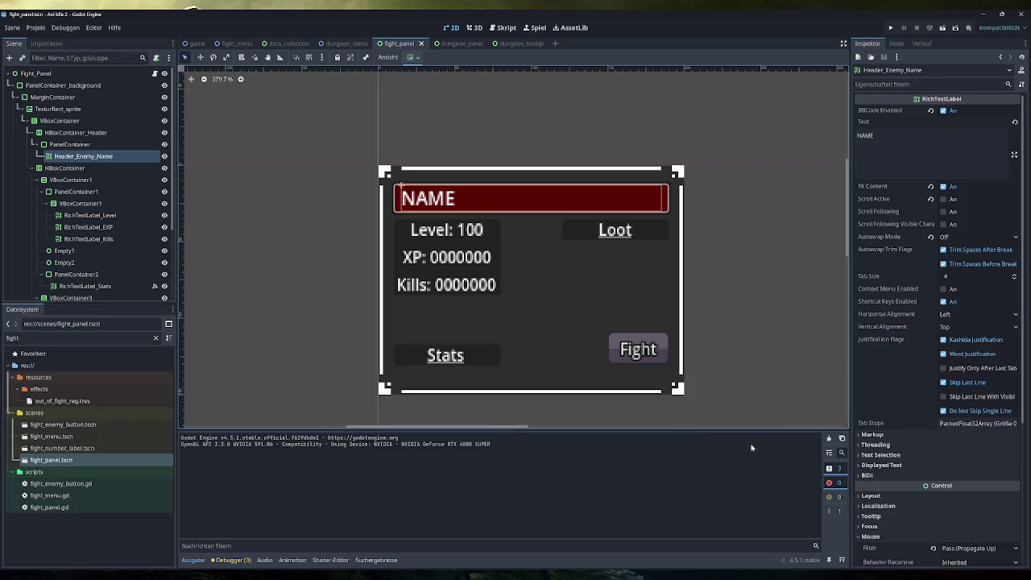
left_click(70, 144)
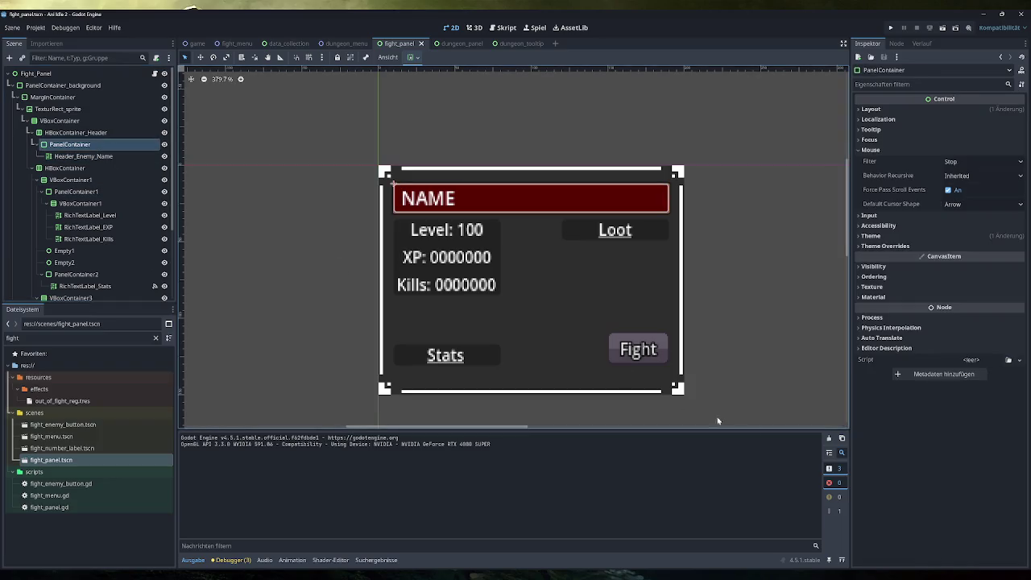
left_click(971, 167)
left_click(976, 187)
left_click(890, 27)
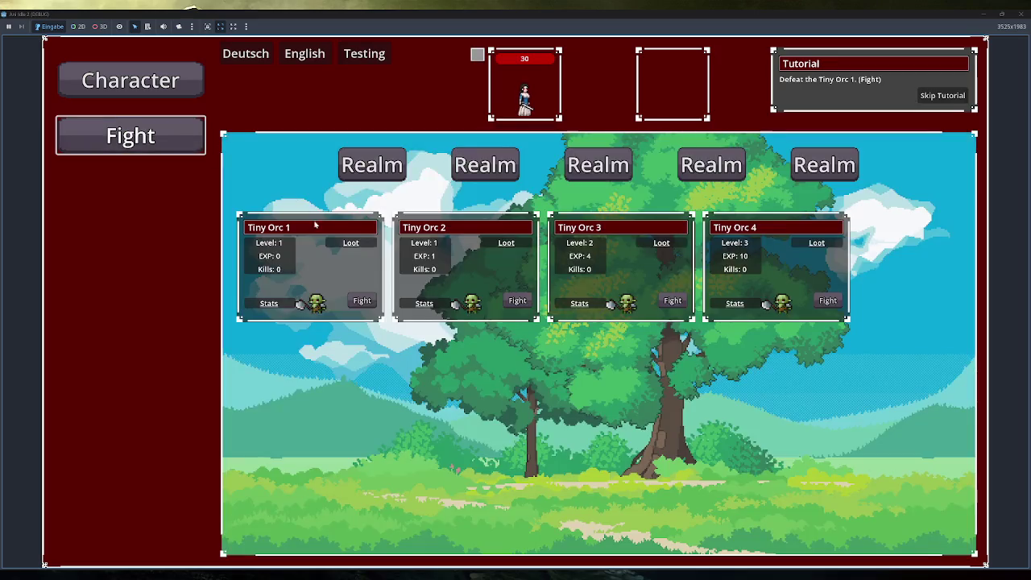
Step: Start a Tiny Orc 1 fight, open and close the Tutorial Dungeon's enemies list twice, then close the game
left_click(358, 301)
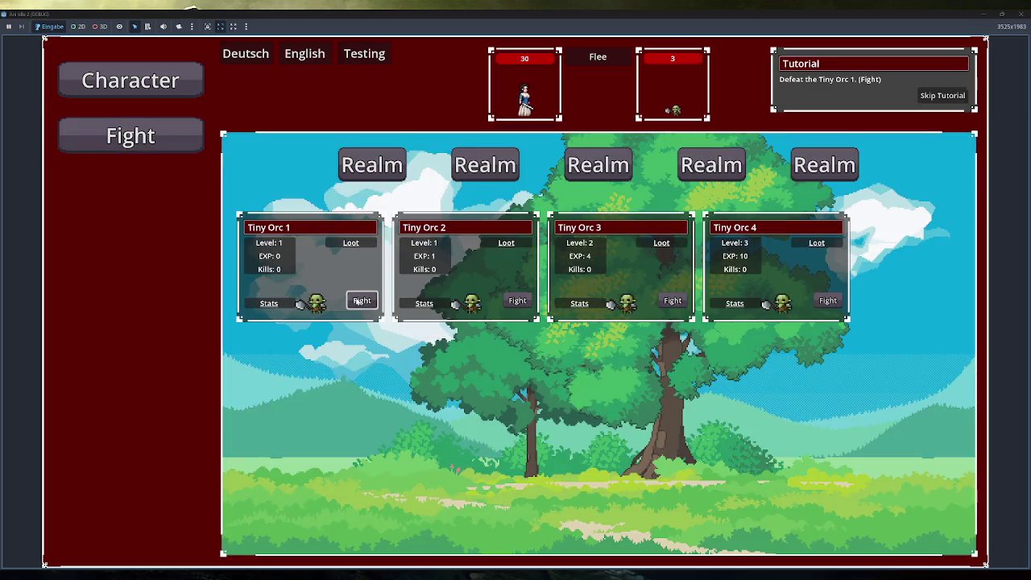
left_click(191, 246)
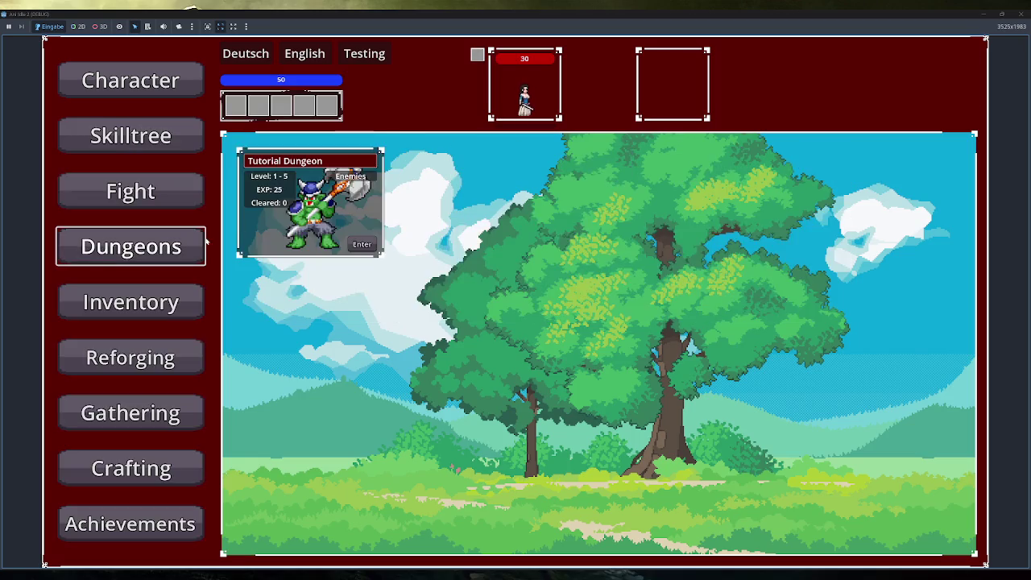
left_click(338, 179)
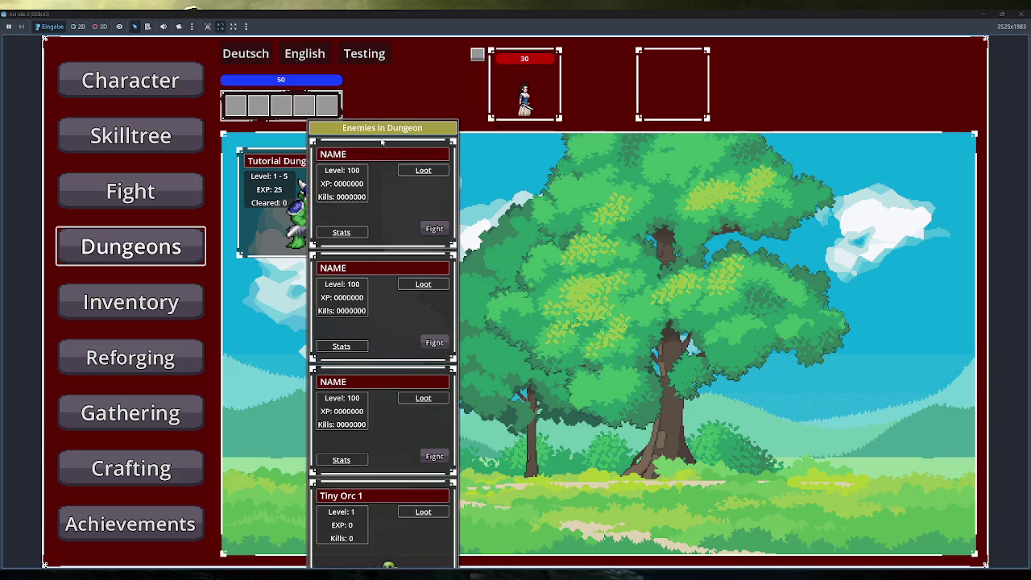
left_click(352, 170)
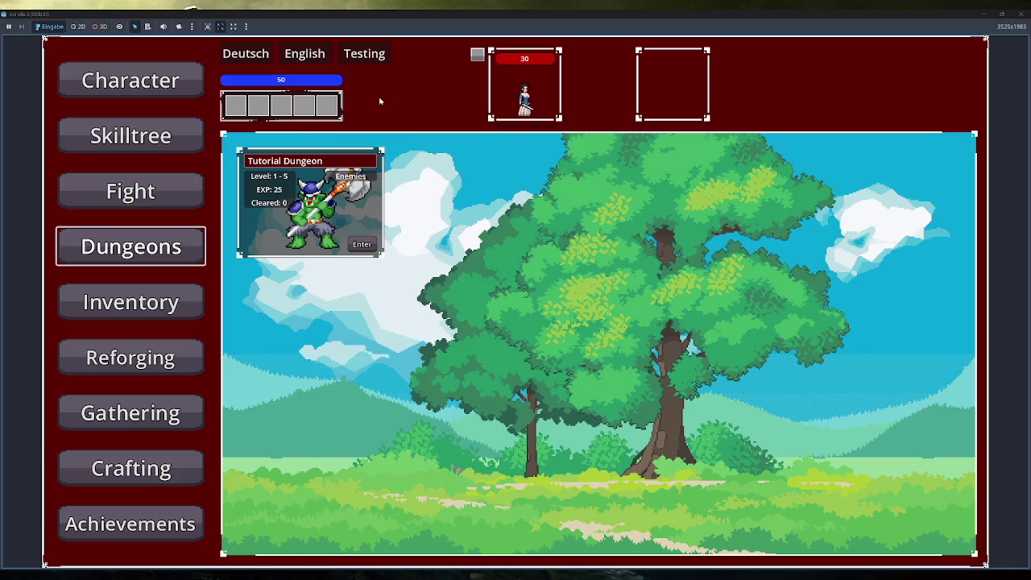
left_click(356, 174)
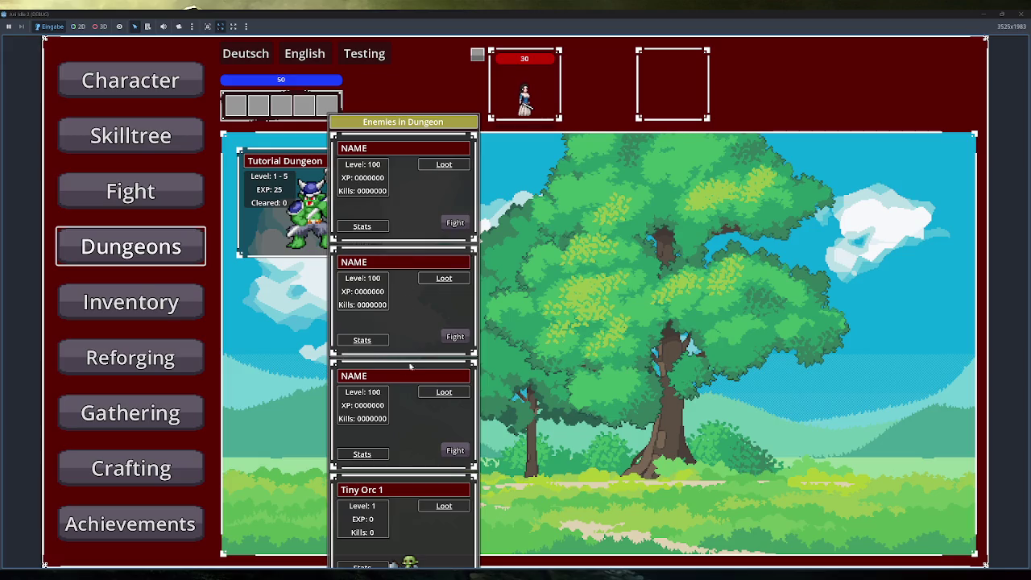
left_click(405, 450)
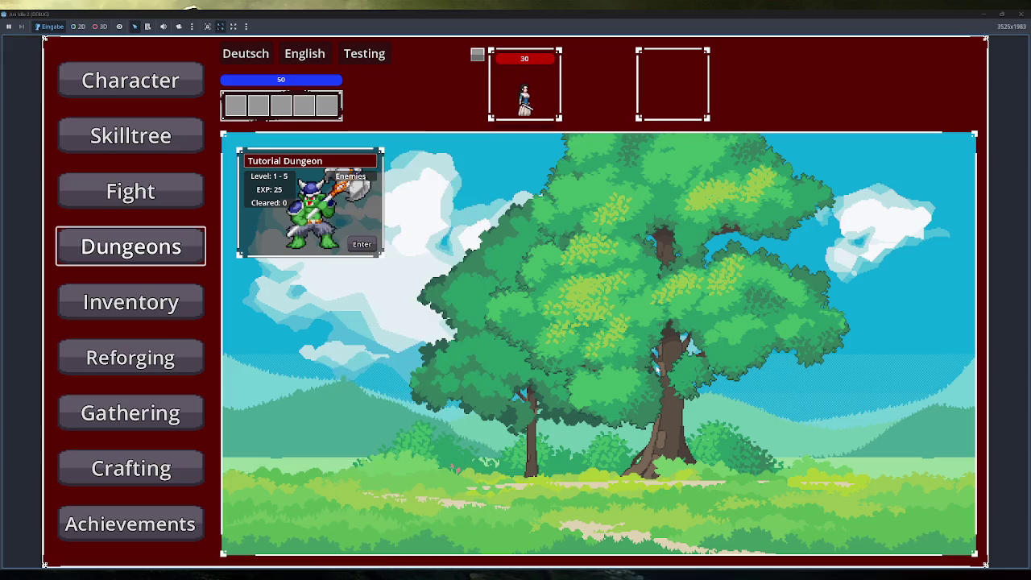
left_click(1024, 14)
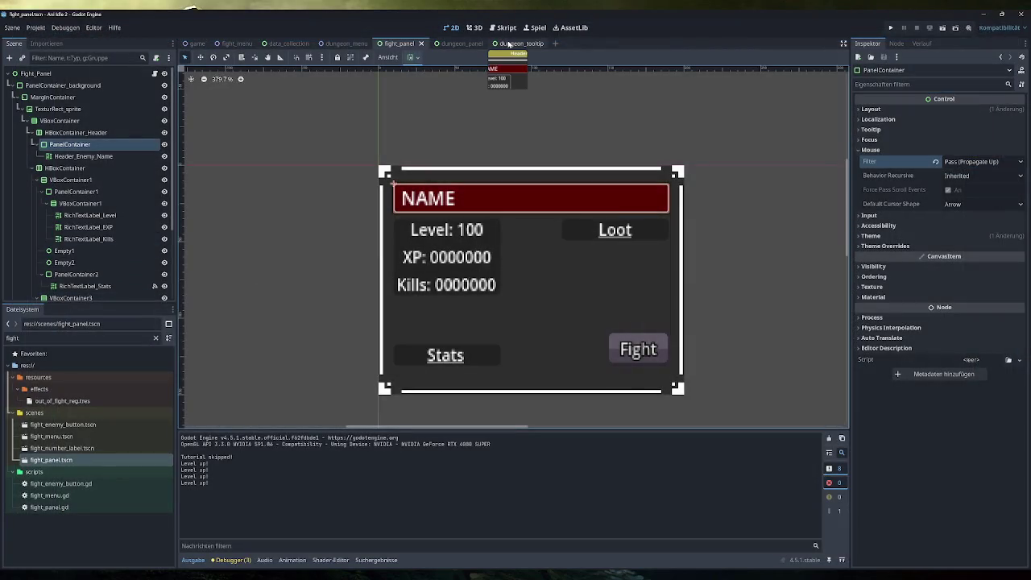
Step: Delete placeholder panels Fight_Panel, Fight_Panel2 and Fight_Panel3 from dungeon_tooltip, then run the game
left_click(459, 43)
left_click(511, 43)
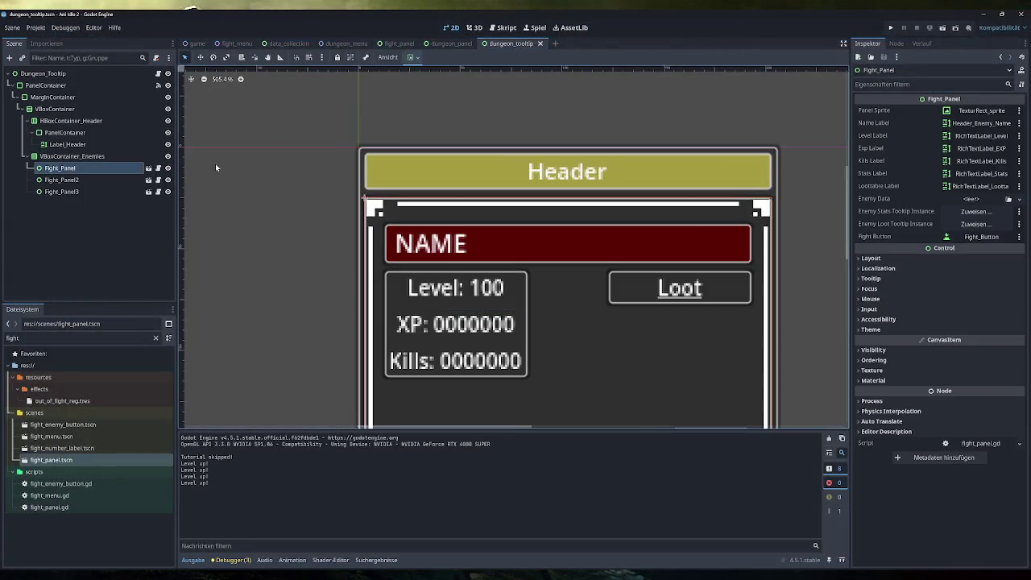
left_click(99, 191, "shift")
left_click(99, 193, "ctrl")
left_click(99, 191, "shift")
key("Delete")
key("Return")
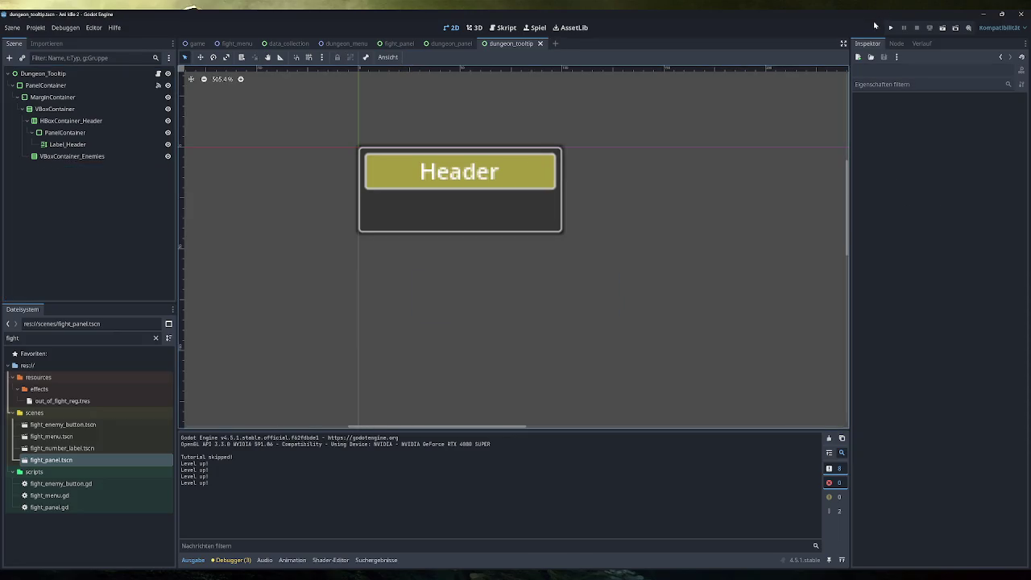
left_click(890, 27)
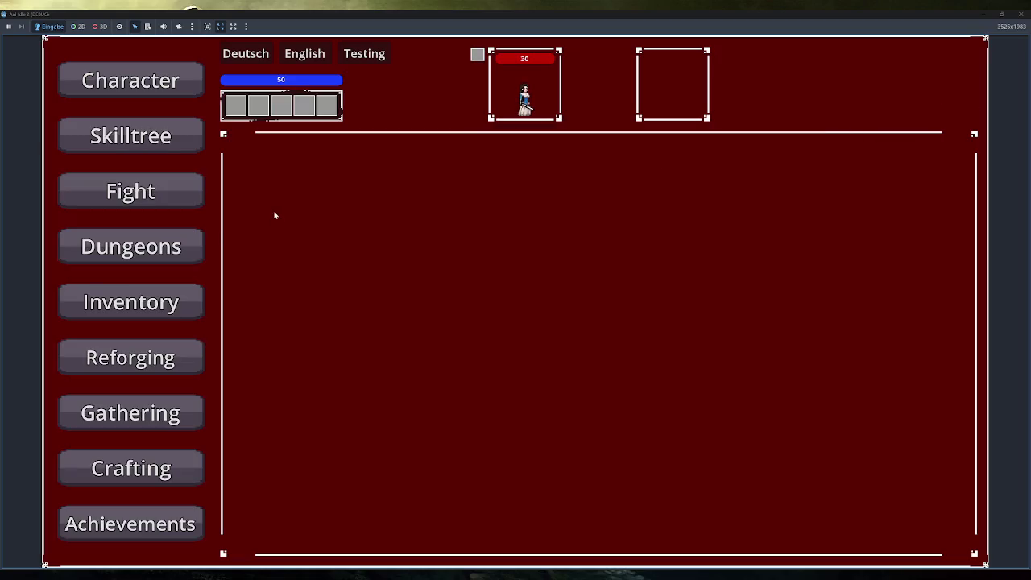
Step: View the Tutorial Dungeon's enemy list on the game's Dungeons page, then close the game
left_click(187, 247)
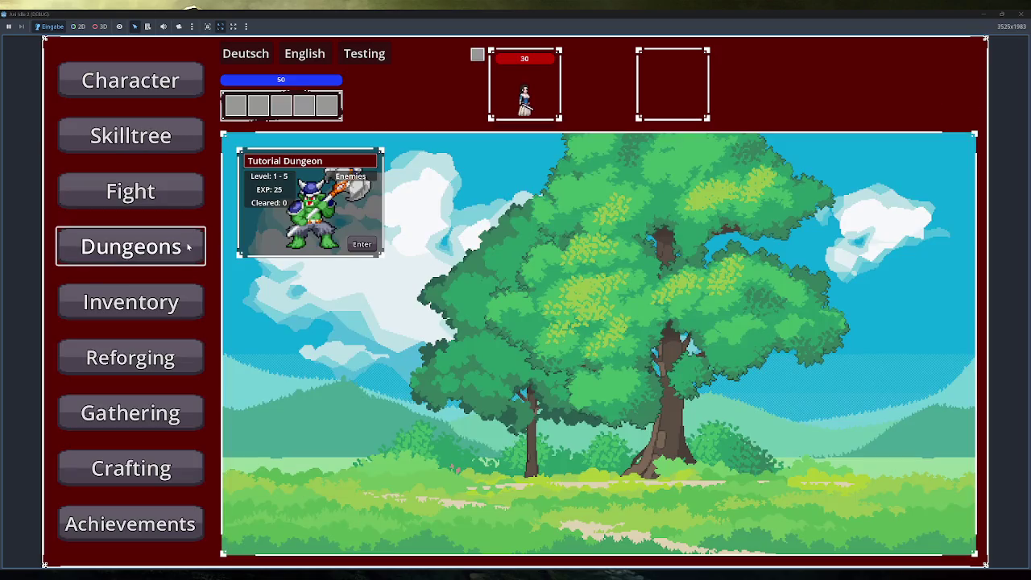
left_click(318, 208)
mouse_move(361, 169)
left_click(1016, 14)
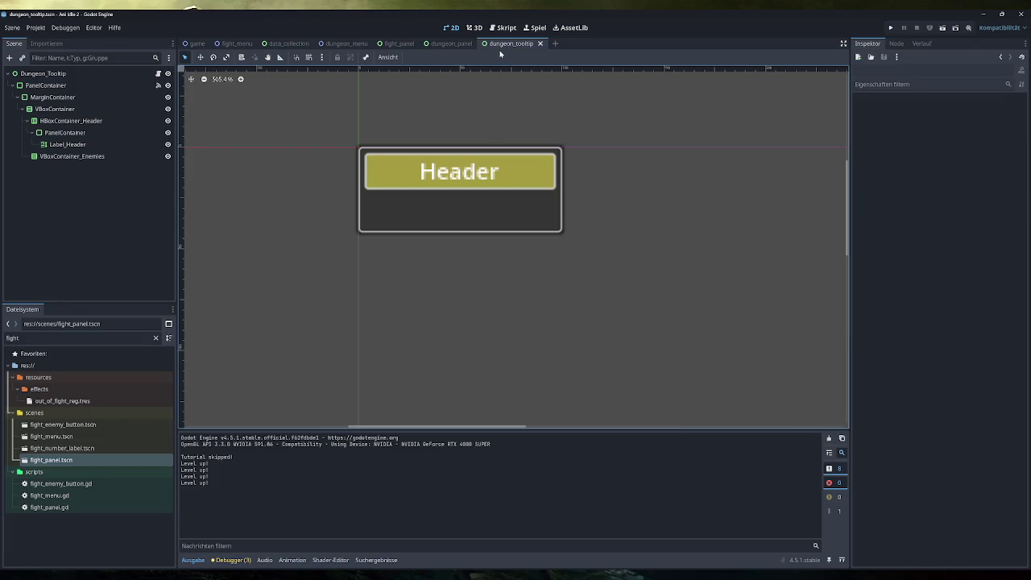
Step: In fight_panel, set PanelContainer2's mouse filter to Pass (Propagate Up)
left_click(400, 43)
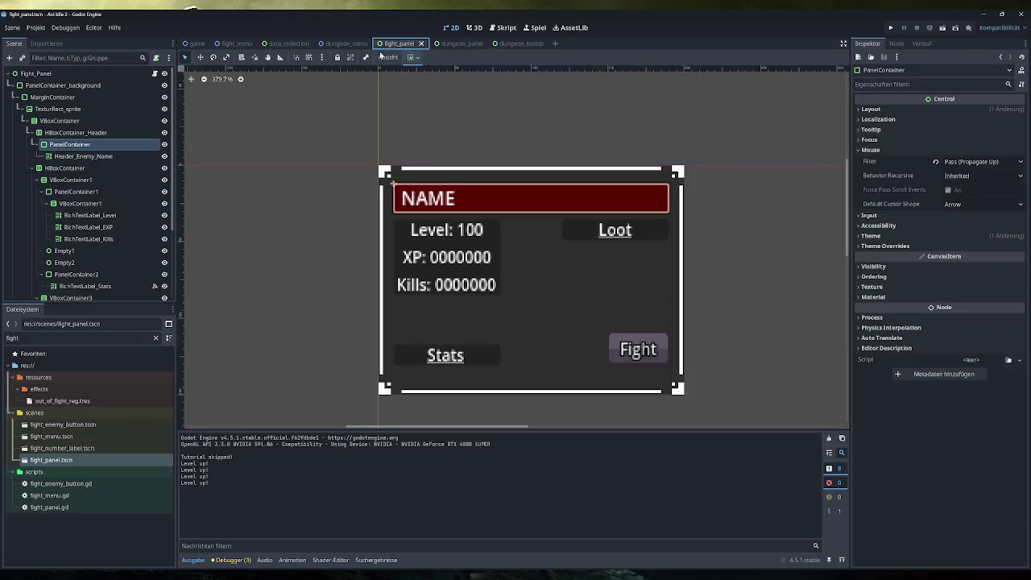
left_click(113, 286)
left_click(114, 273)
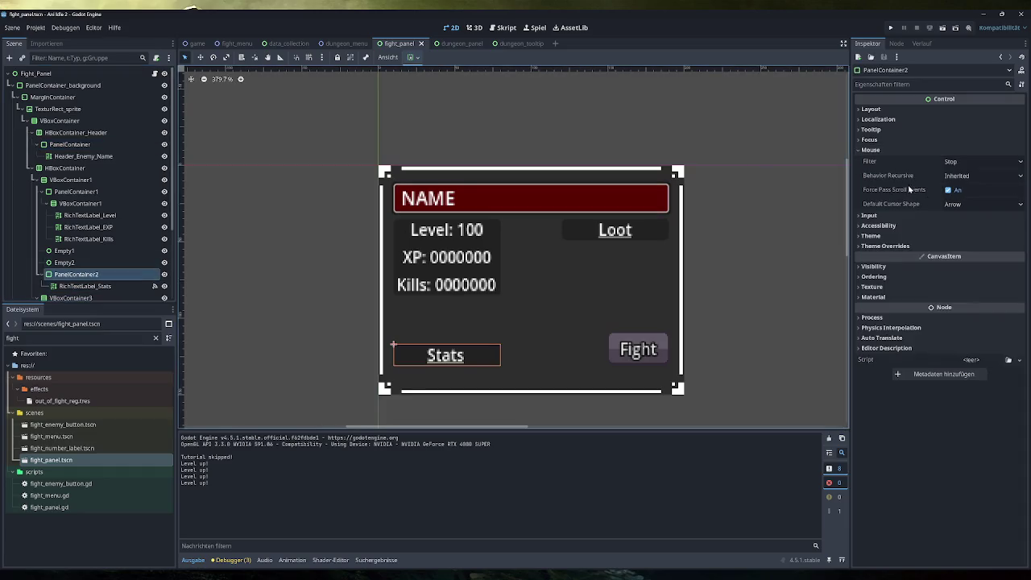
left_click(969, 159)
left_click(974, 186)
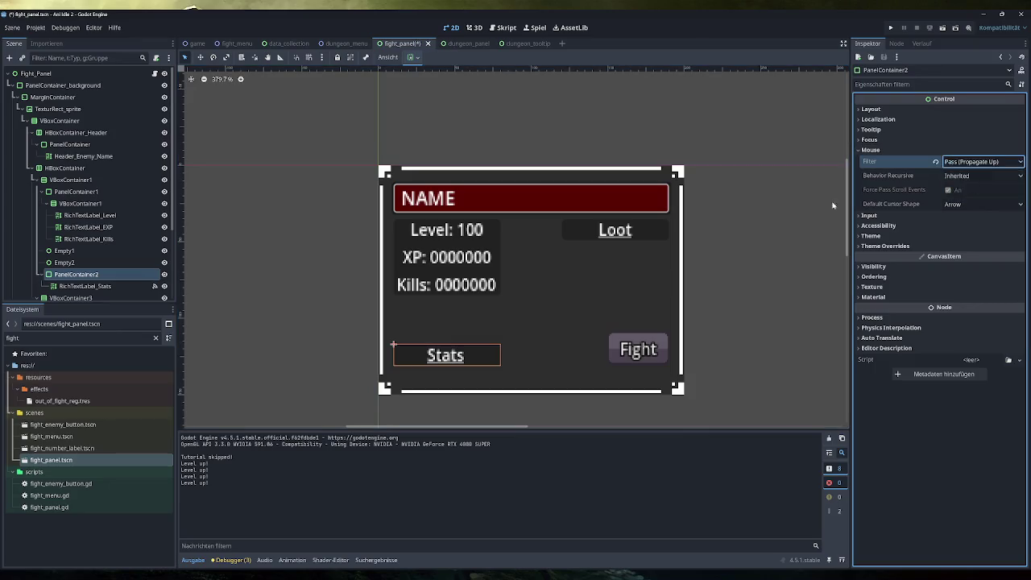
Step: Set RichTextLabel_Stats's mouse filter to Pass (Propagate Up), save the scene, and run the game
left_click(89, 285)
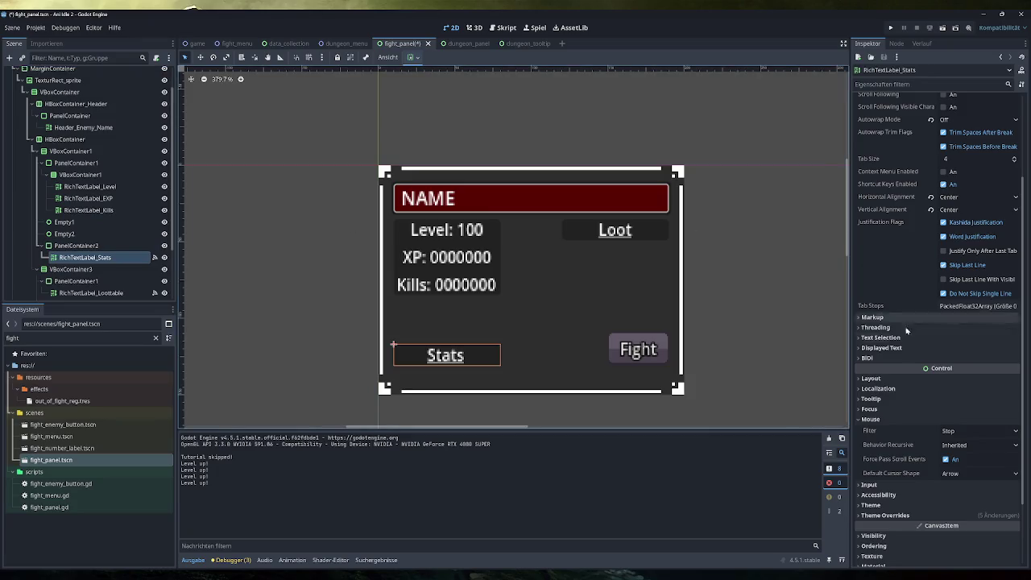
scroll(903, 320, "up", 3)
scroll(873, 346, "down", 5)
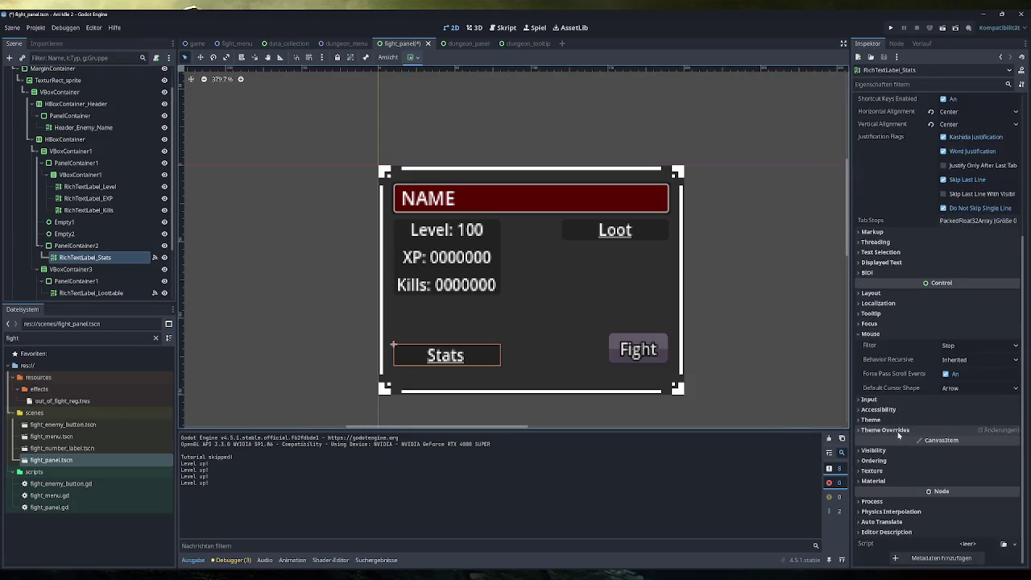
left_click(959, 346)
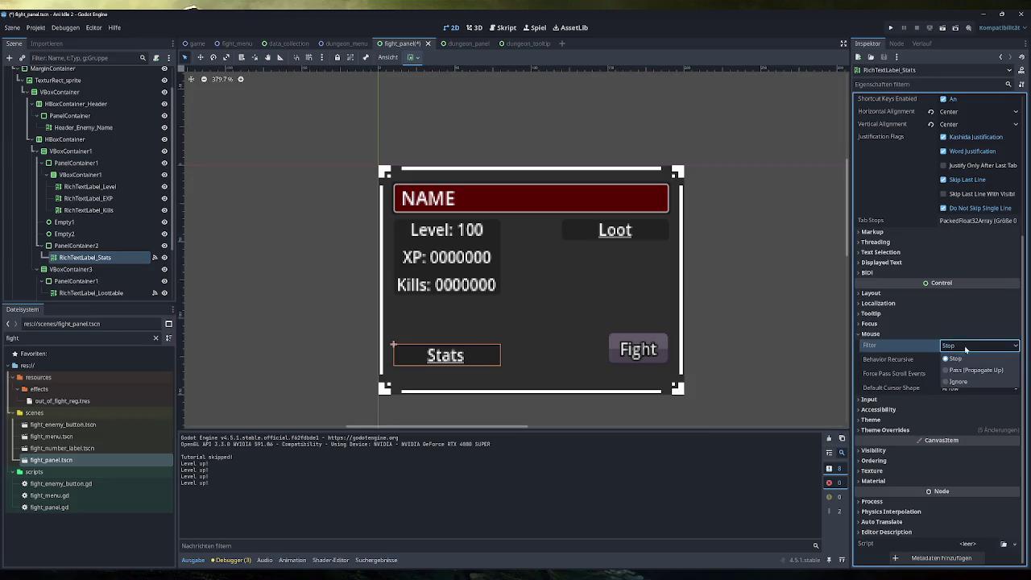
left_click(966, 369)
key("ctrl+s")
left_click(890, 28)
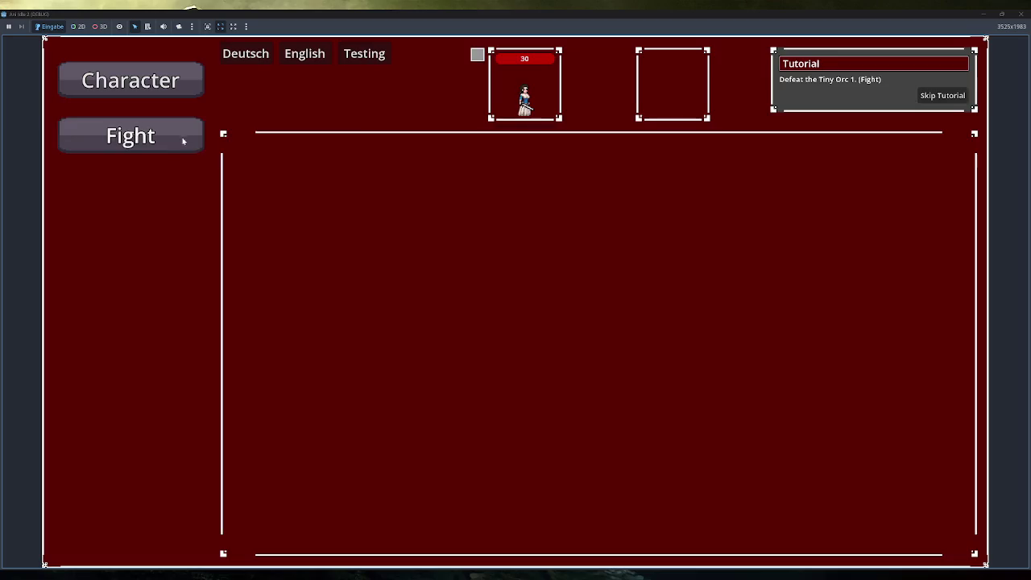
Step: Check Tiny Orc 1's Stats popup on the Fight page, then skip the tutorial
left_click(189, 141)
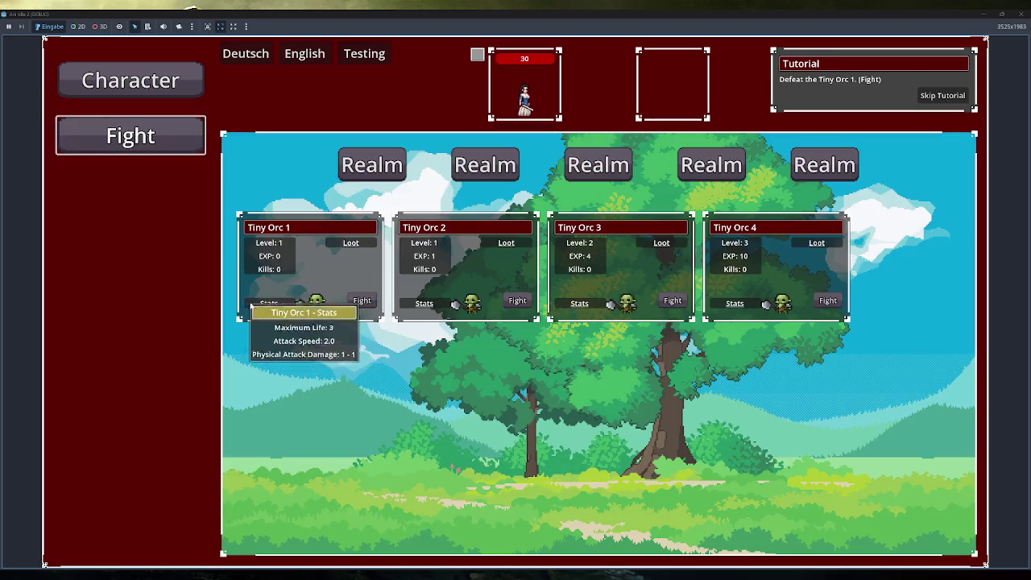
mouse_move(261, 309)
left_click(942, 95)
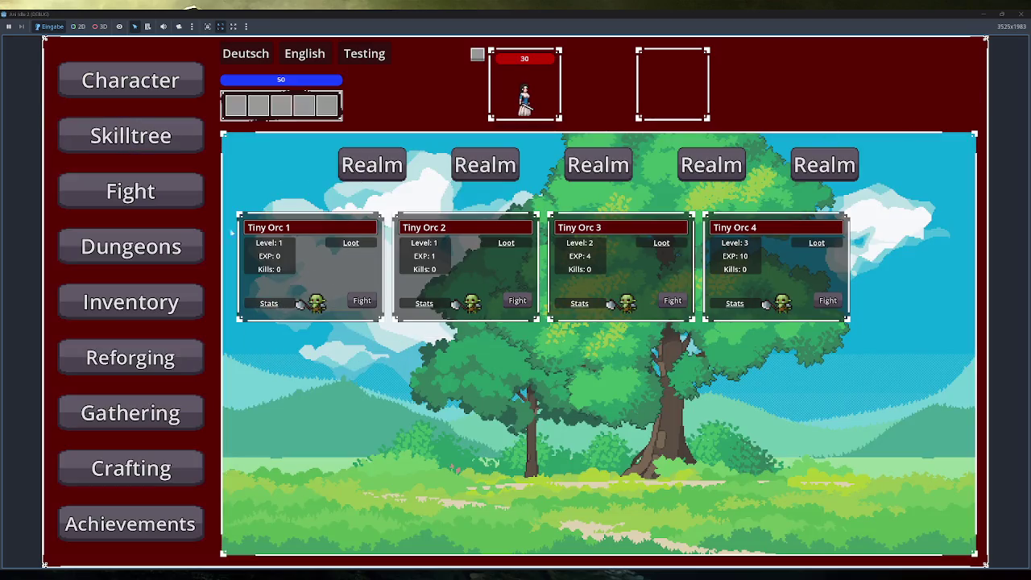
Step: View the Enemies in Dungeon tooltip on the Dungeons page, then stop the game with F8
left_click(131, 250)
mouse_move(358, 202)
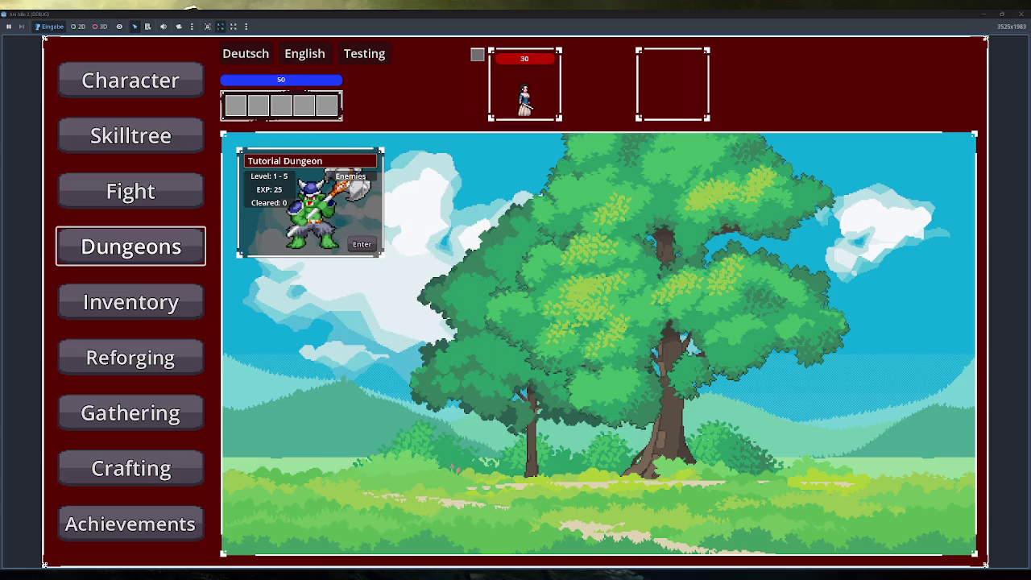
mouse_move(354, 179)
key("F8")
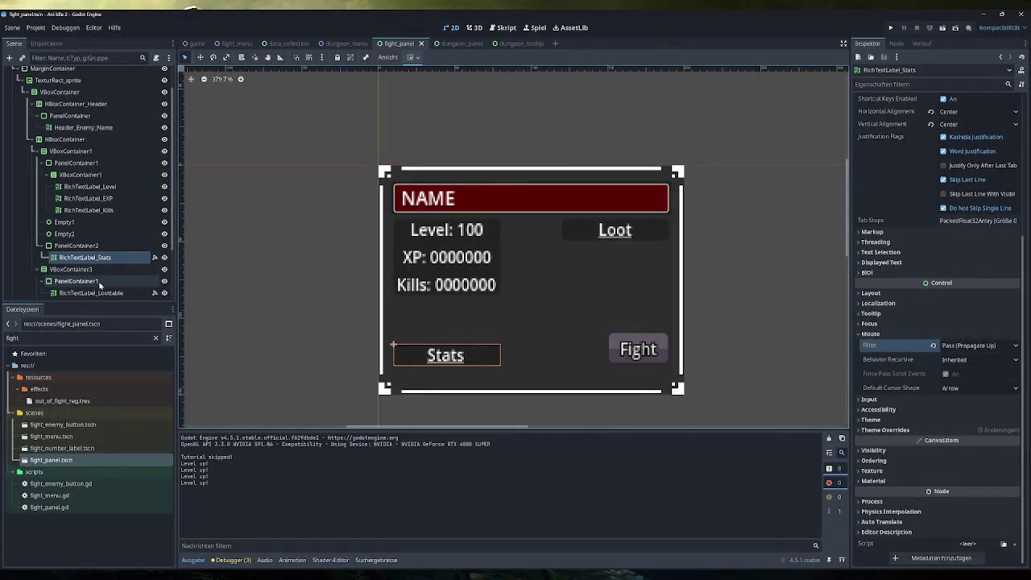
Step: Set PanelContainer1's mouse filter to Pass (Propagate Up)
left_click(95, 245)
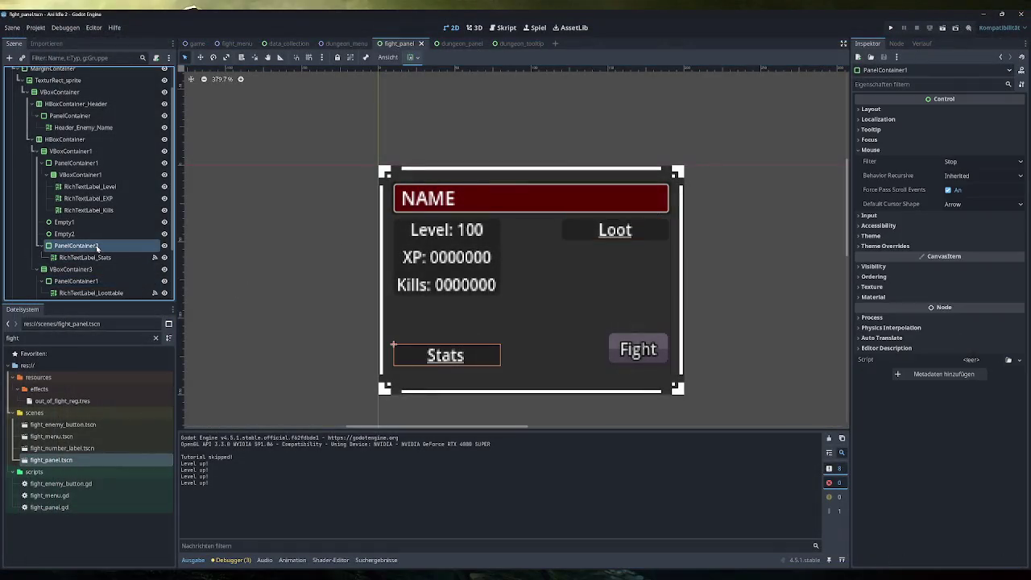
left_click(103, 163)
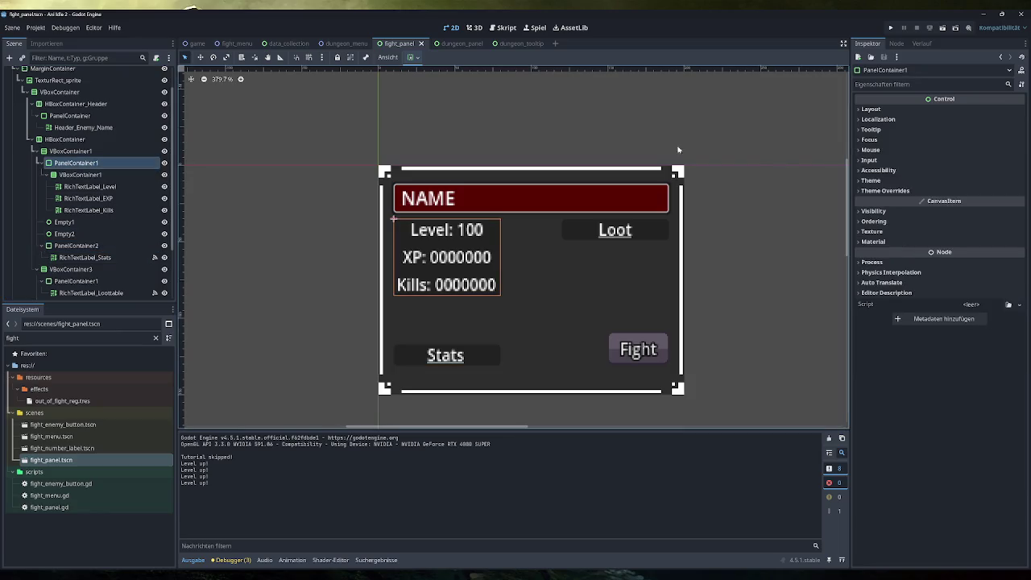
left_click(896, 150)
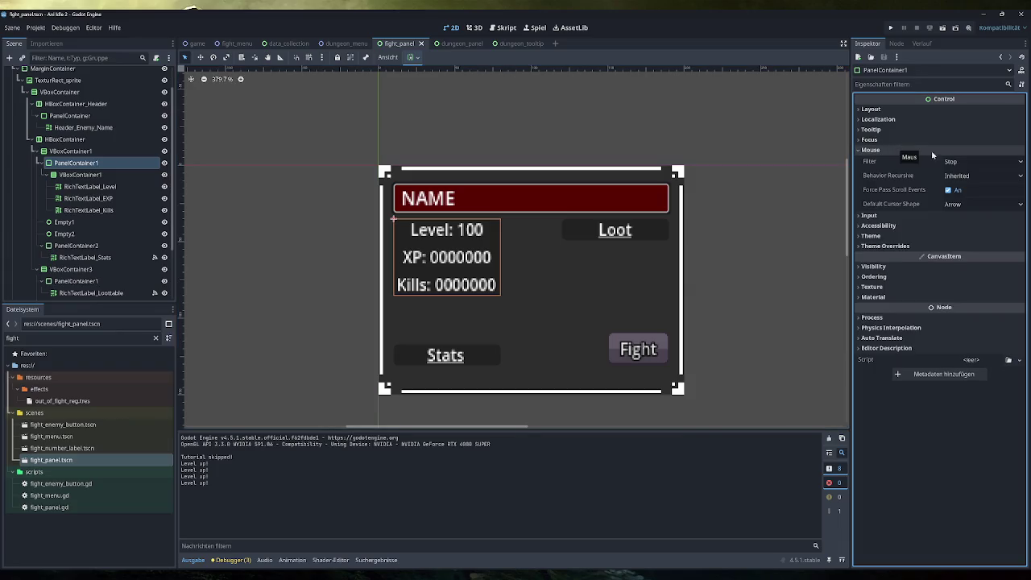
left_click(976, 162)
left_click(982, 191)
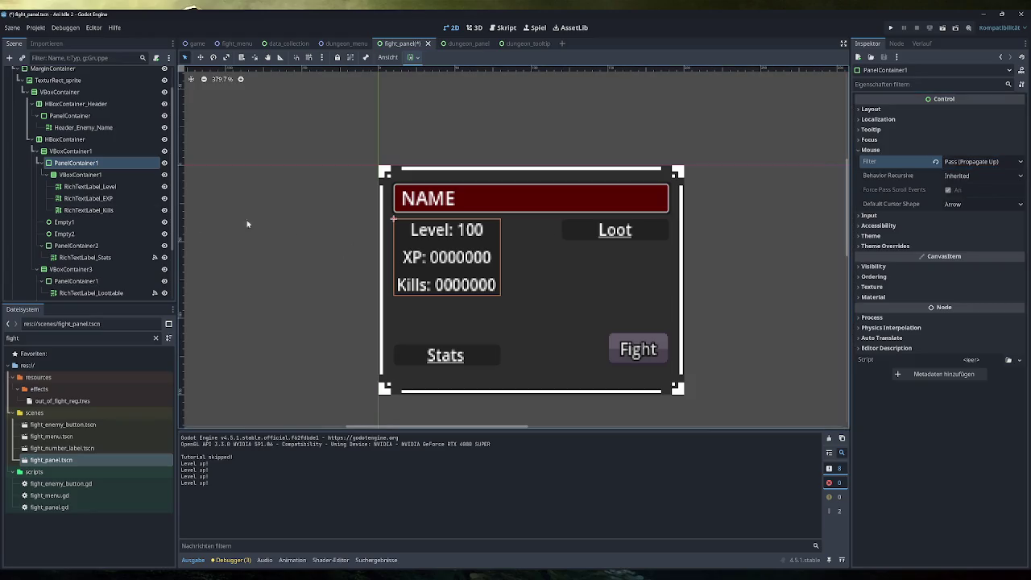
Step: Inspect the mouse and tooltip settings of RichTextLabel_Level, the Loot container, and a spacer
left_click(85, 186)
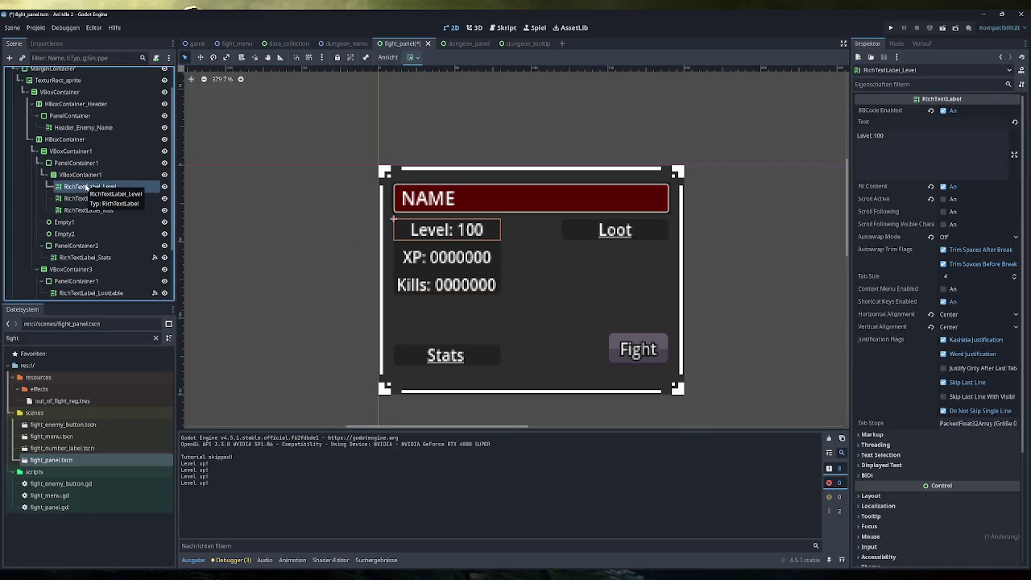
left_click(892, 535)
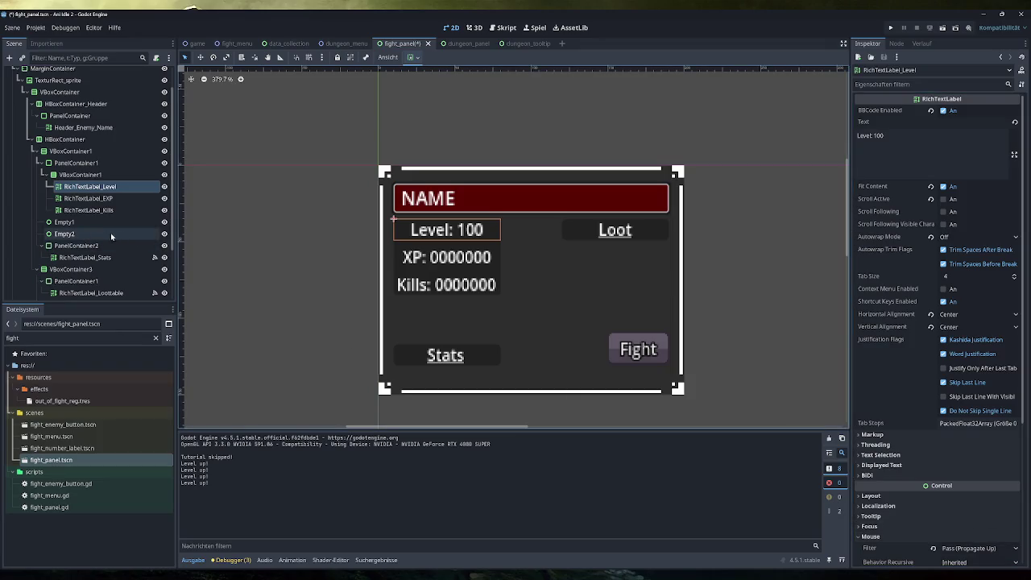
left_click(76, 281)
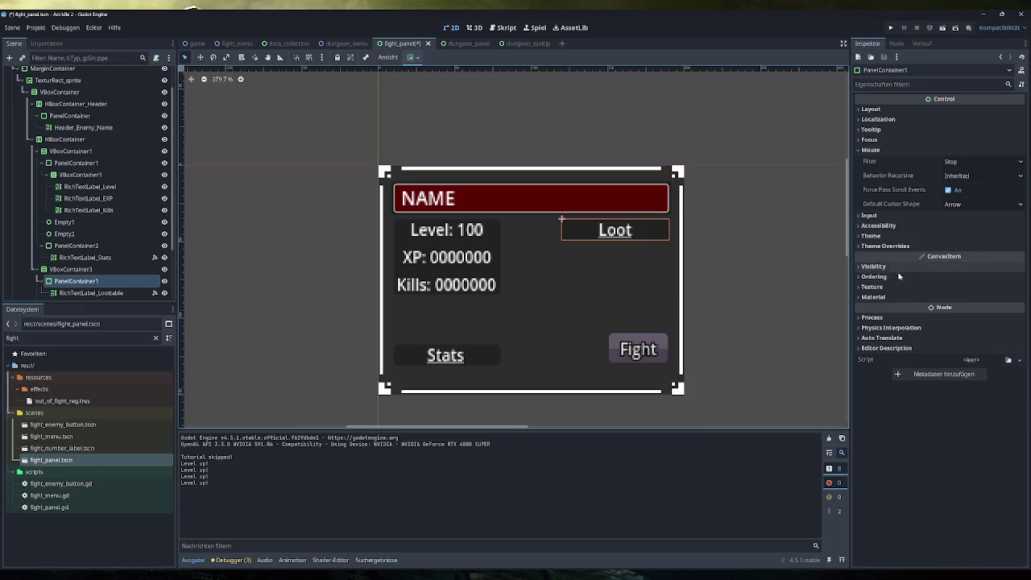
scroll(91, 223, "down", 2)
scroll(87, 229, "up", 2)
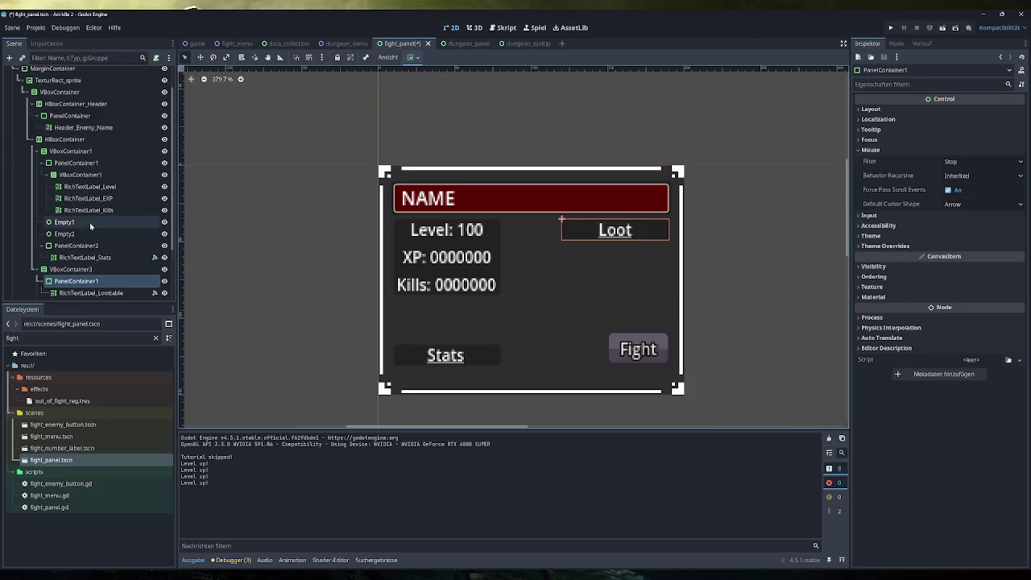
scroll(115, 271, "down", 5)
left_click(101, 269)
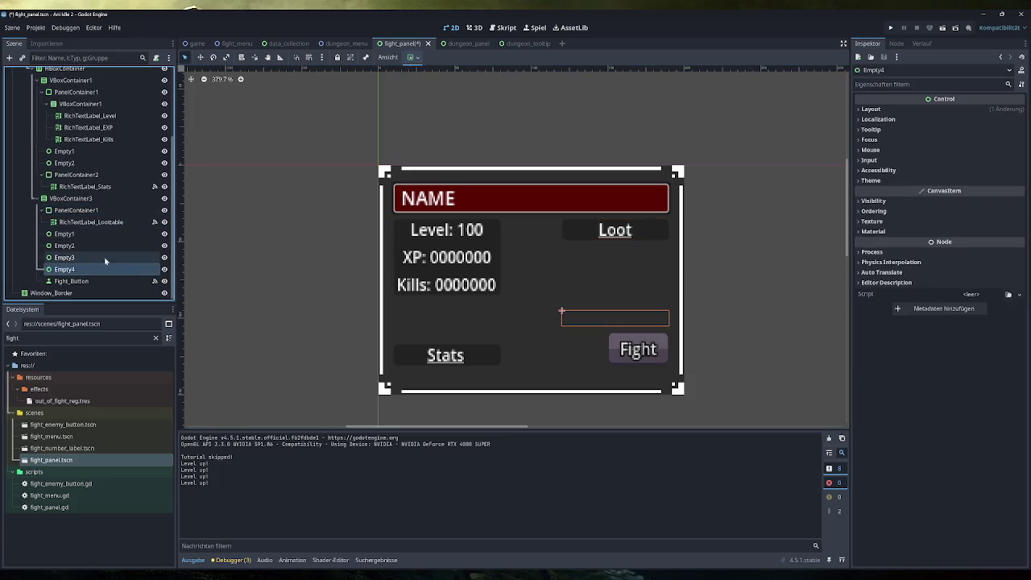
left_click(874, 130)
left_click(874, 131)
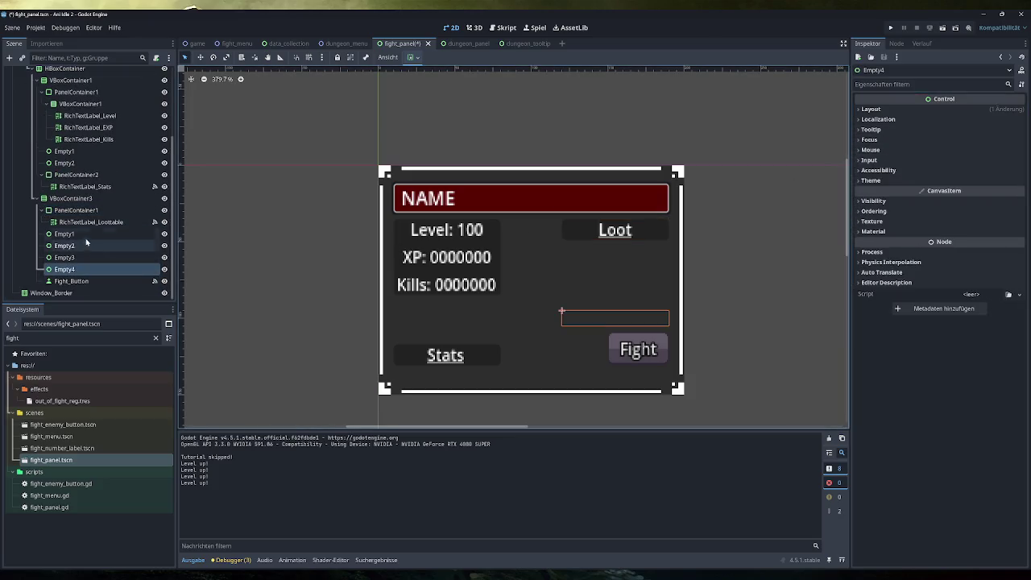
Step: Set all six Empty spacer nodes to Pass (Propagate Up), then save and run with F5
left_click(64, 150)
left_click(64, 163, "ctrl")
left_click(65, 234, "ctrl")
left_click(90, 269, "shift")
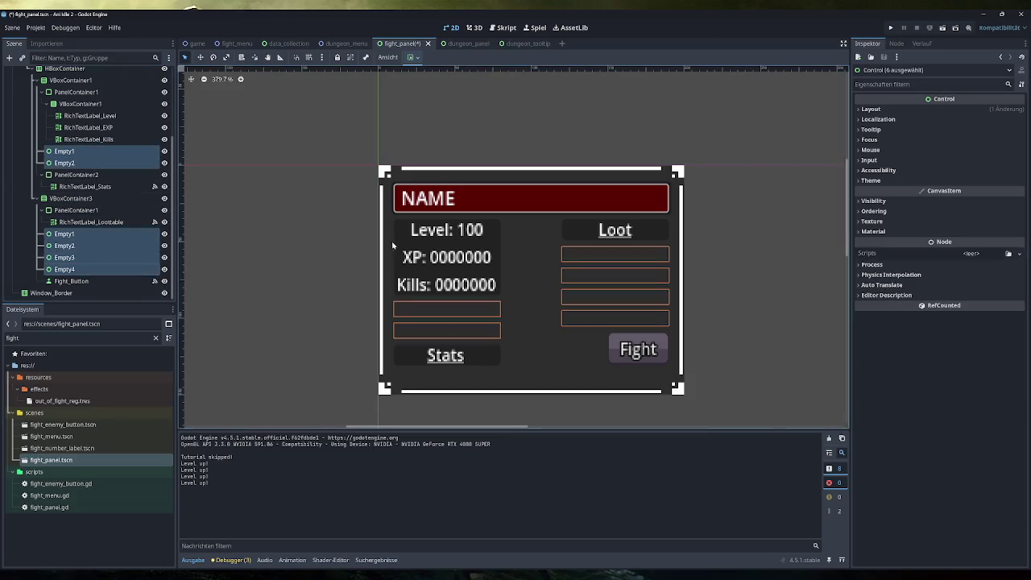
left_click(946, 151)
left_click(966, 166)
left_click(966, 187)
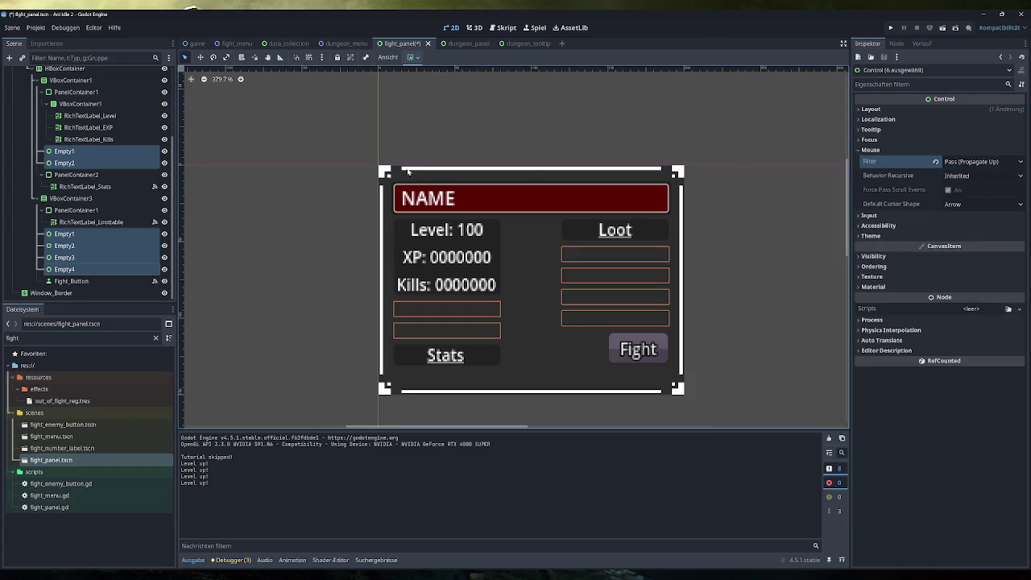
left_click(322, 194)
key("F5")
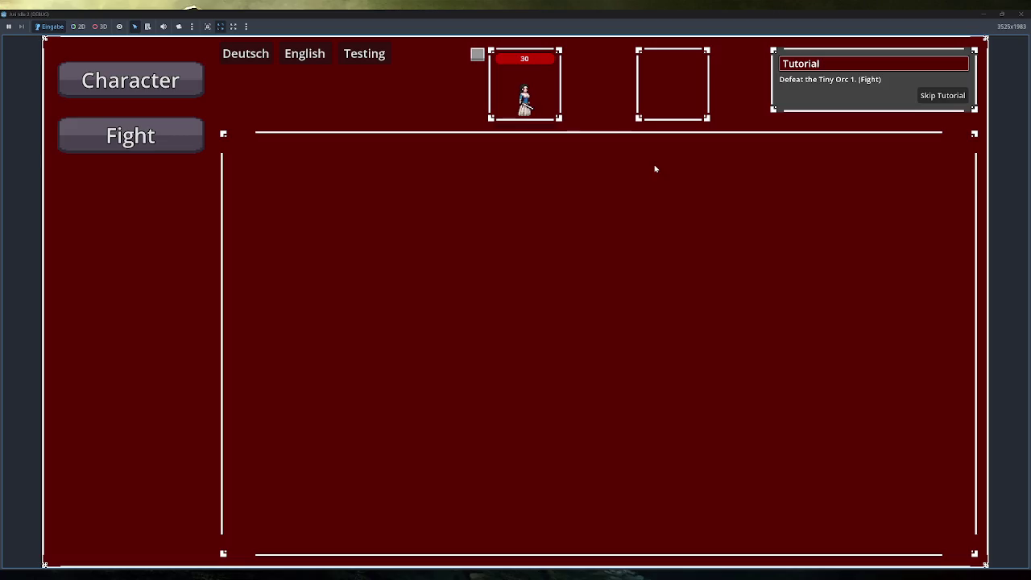
Step: Skip the tutorial, check the Tutorial Dungeon's enemies list, then close the game
left_click(928, 97)
left_click(131, 246)
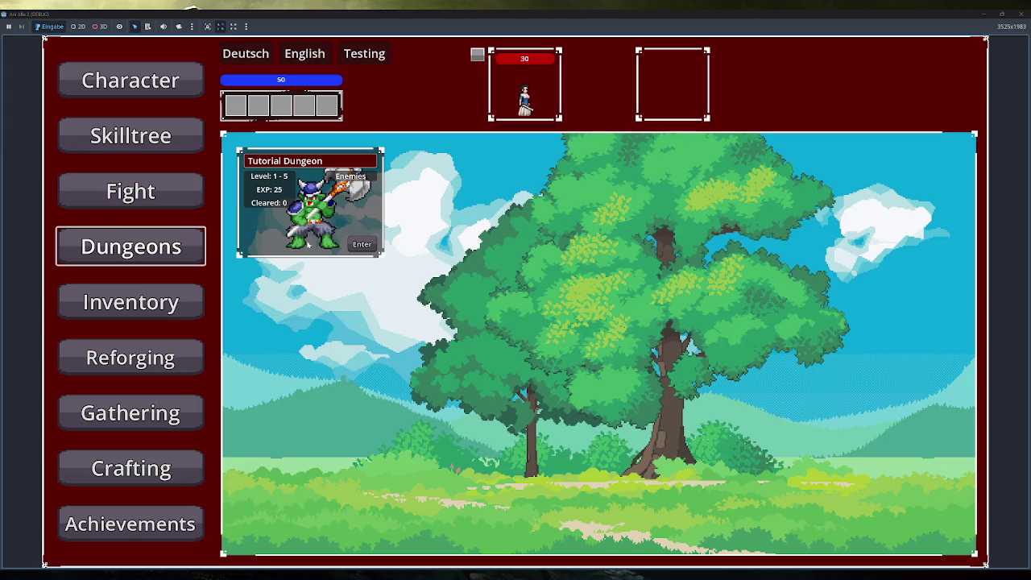
left_click(341, 179)
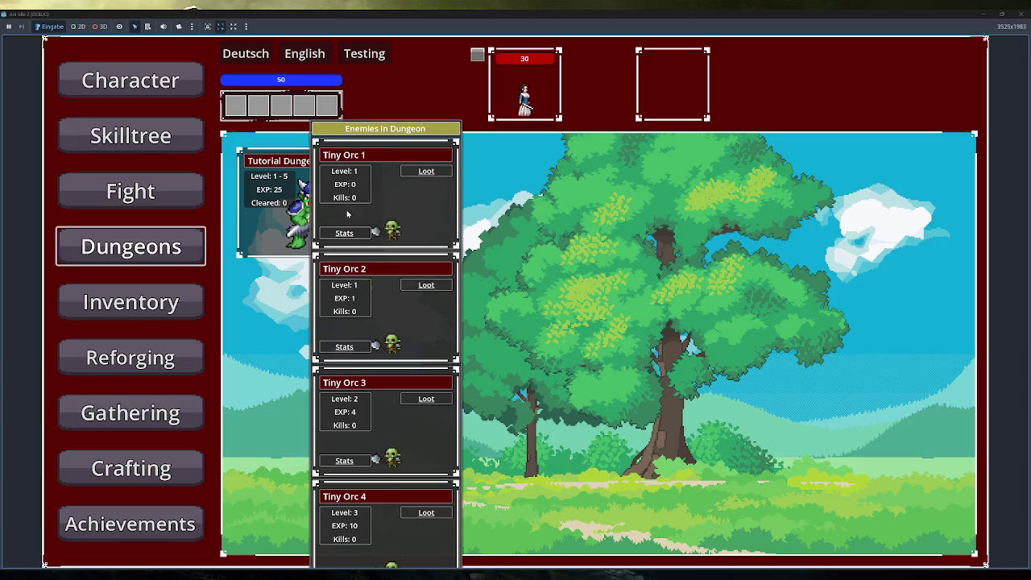
left_click(1021, 14)
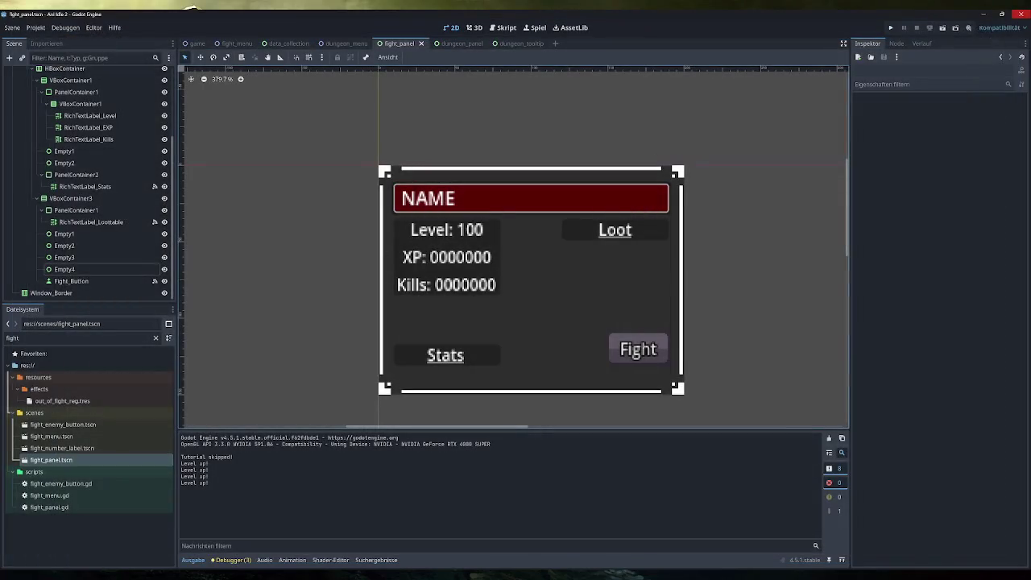
Step: Set the Loot label's parent PanelContainer1 mouse filter to Pass (Propagate Up)
left_click(625, 228)
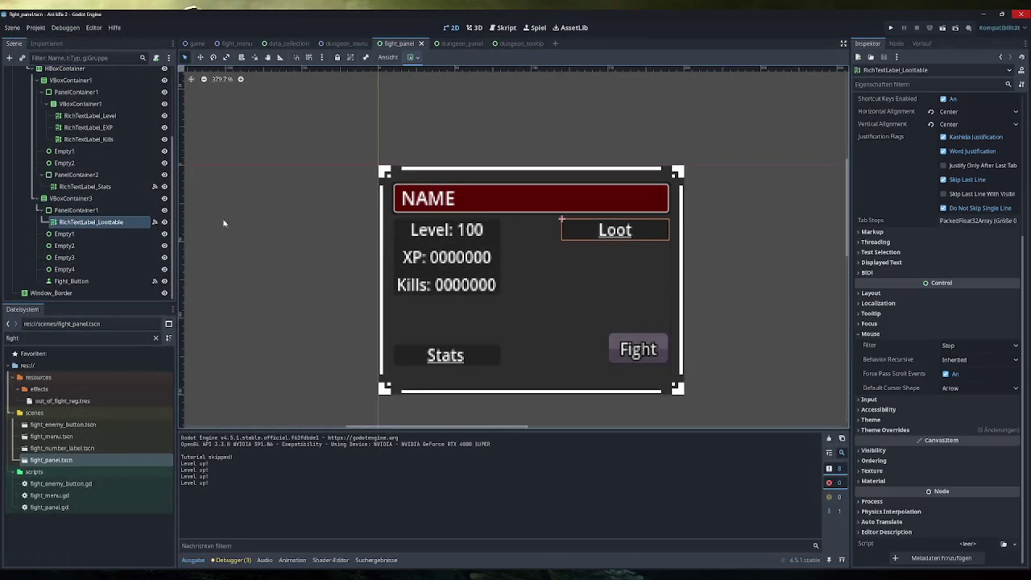
key("Up")
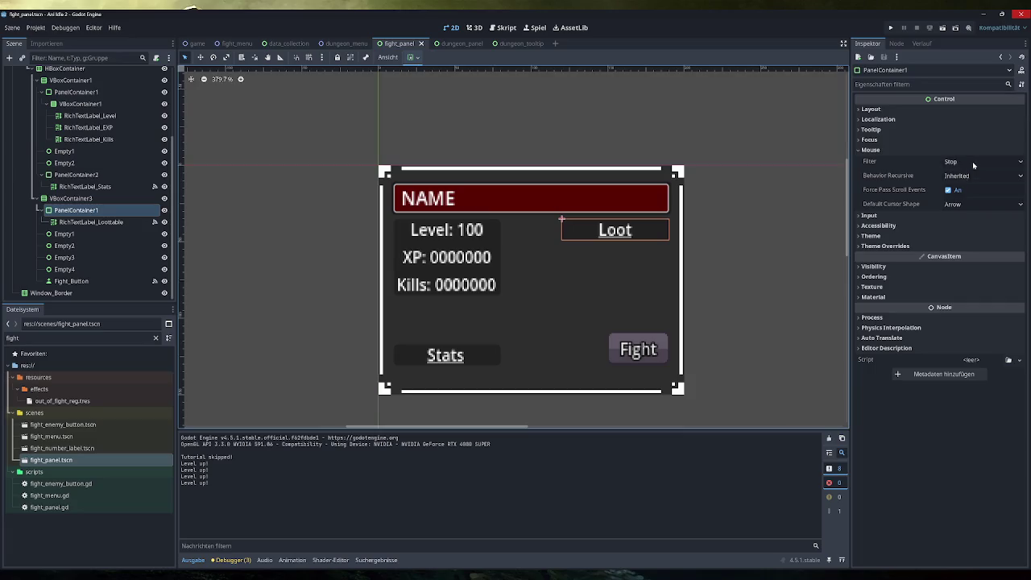
left_click(973, 166)
left_click(958, 198)
Step: Set RichTextLabel_Lootable's mouse filter to Pass (Propagate Up) and launch the game
left_click(91, 221)
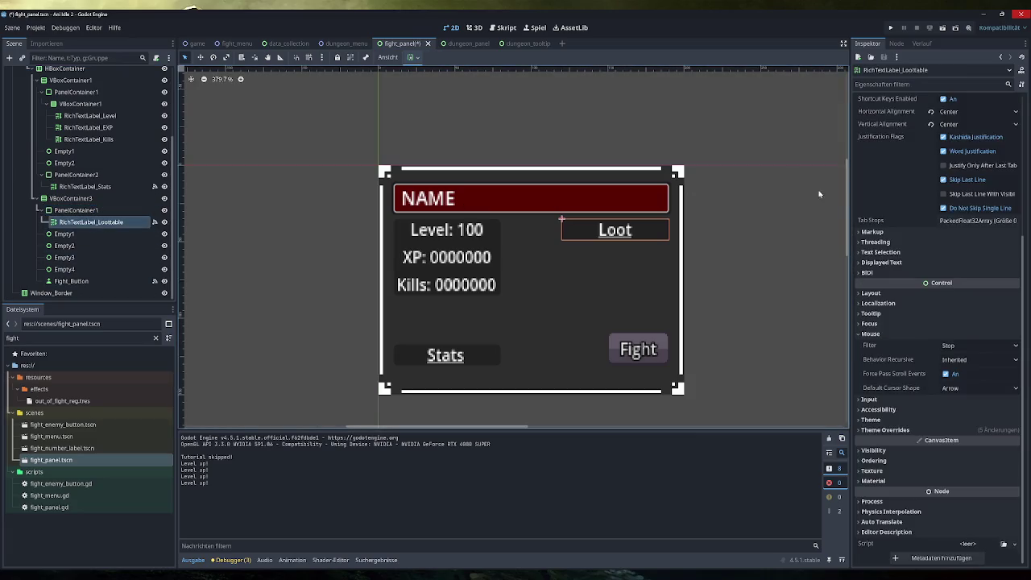
left_click(979, 345)
left_click(967, 361)
left_click(890, 28)
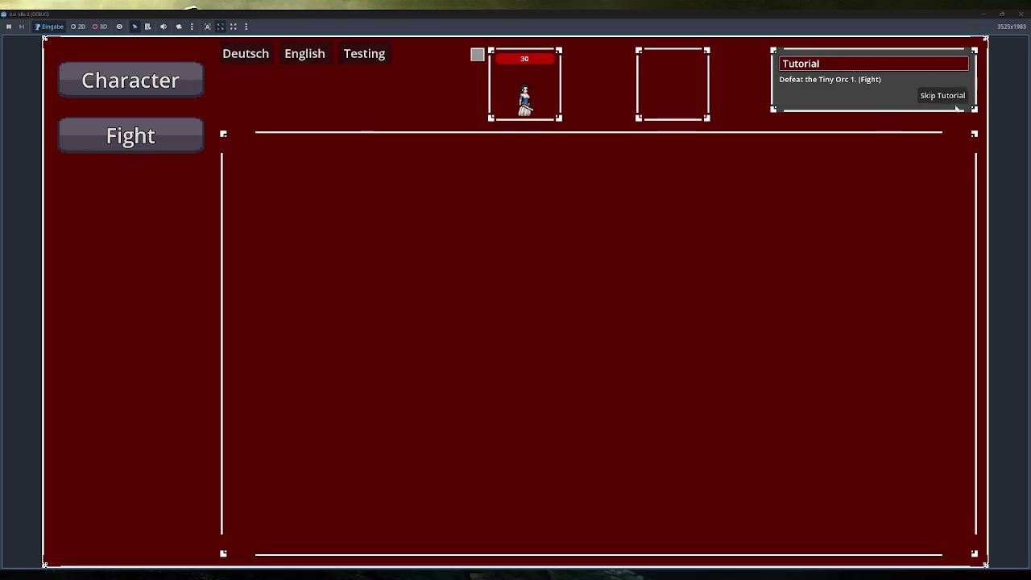
Step: Fight Tiny Orc 1, then view the Tutorial Dungeon's enemies list on the Dungeons page
left_click(190, 143)
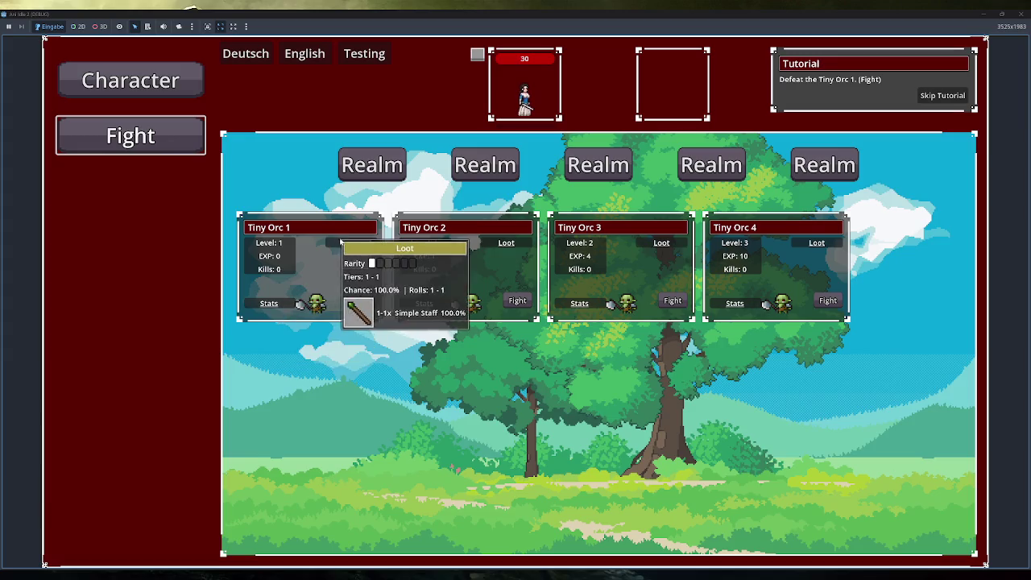
left_click(358, 302)
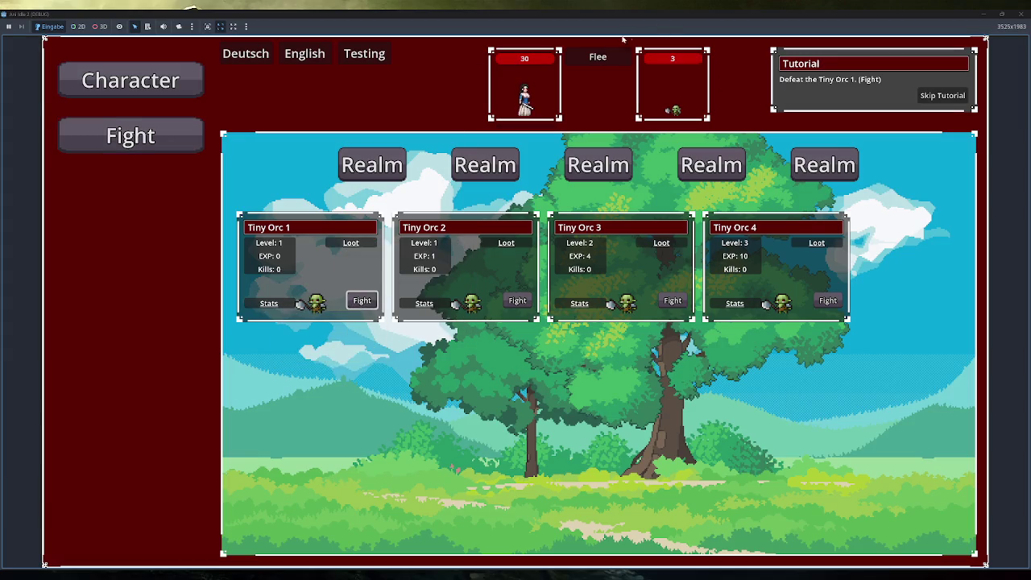
left_click(131, 246)
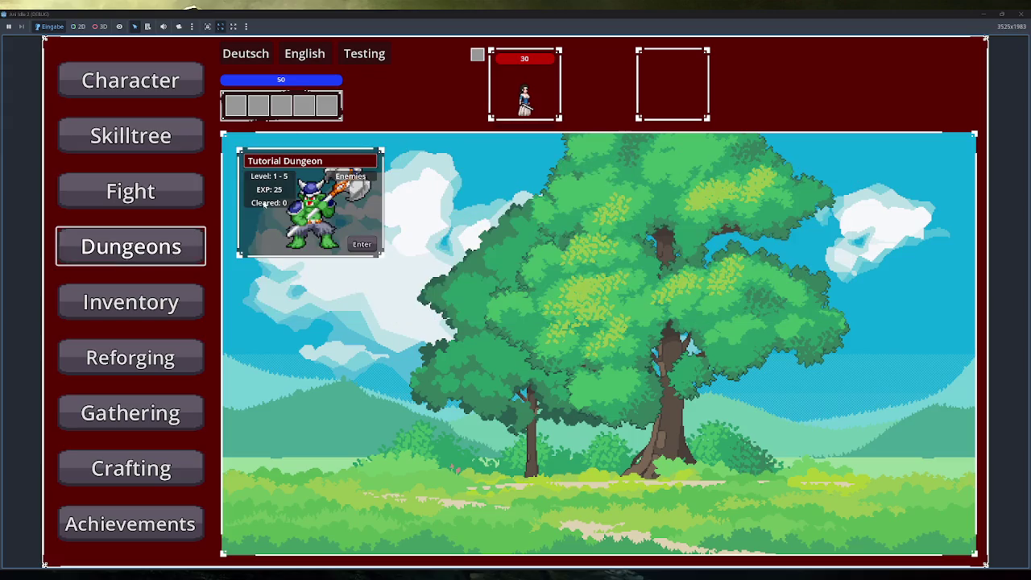
mouse_move(341, 178)
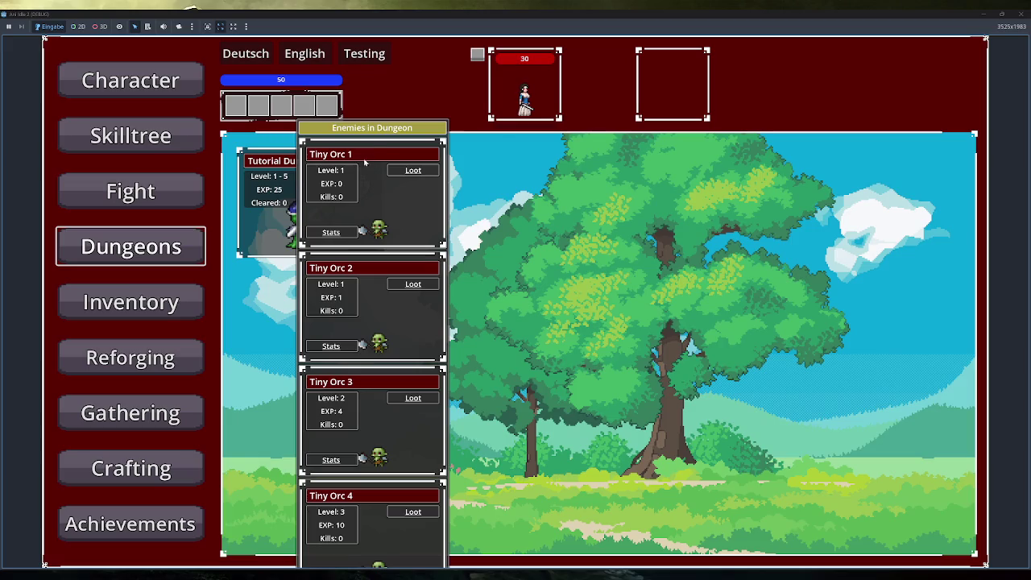
mouse_move(425, 171)
Step: Toggle the Tutorial Dungeon's enemies list closed and open again
left_click(403, 527)
left_click(351, 175)
left_click(351, 177)
left_click(355, 179)
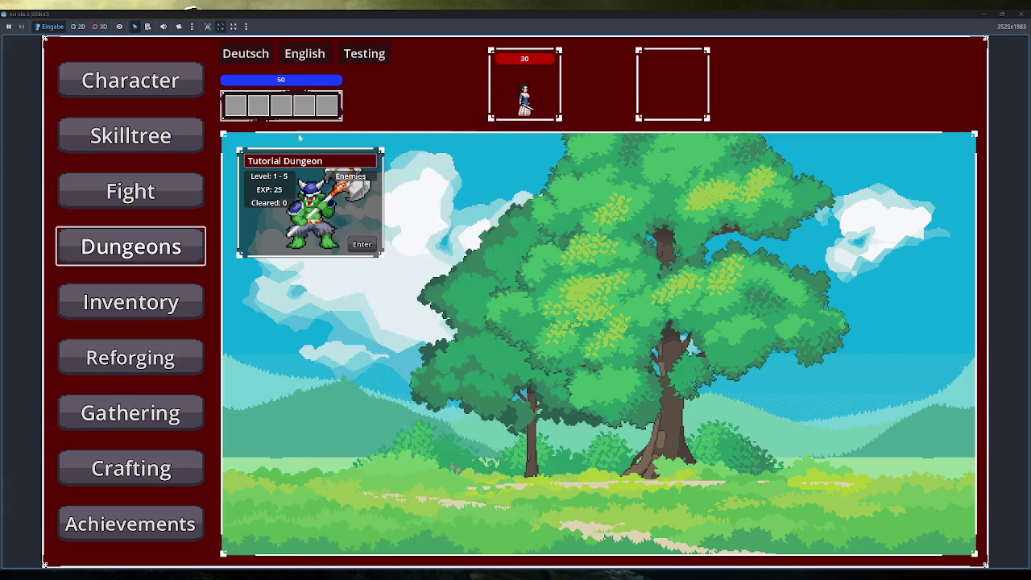
mouse_move(350, 175)
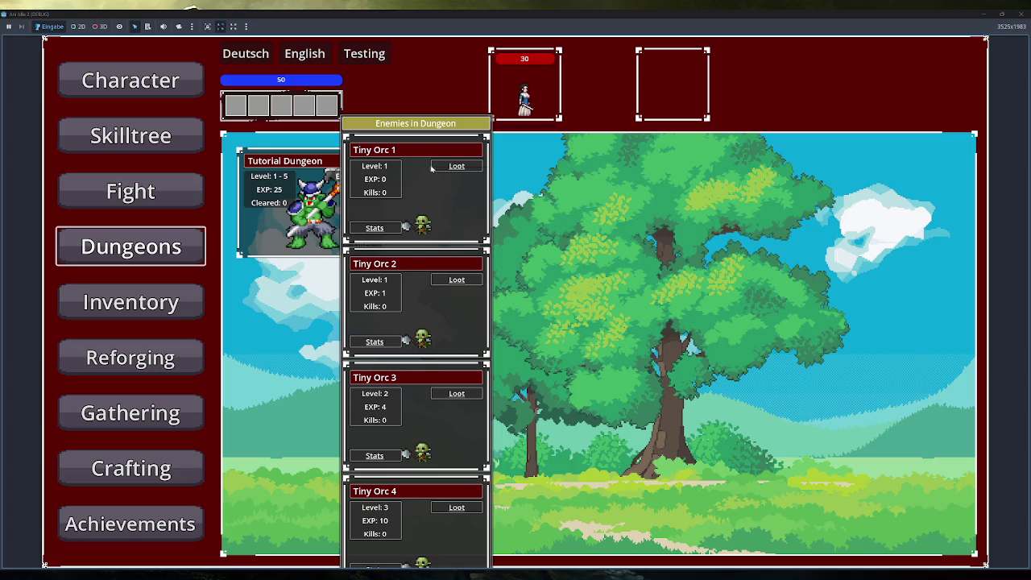
Step: Check the Stats and Loot popups in the enemies tooltip, reopen the list, then stop the game with F8
mouse_move(373, 233)
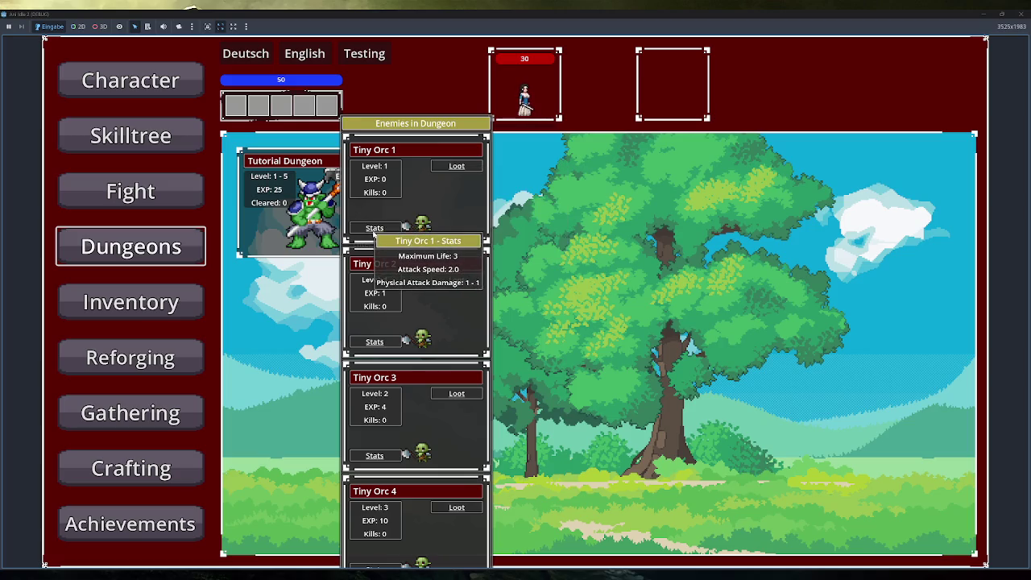
mouse_move(456, 170)
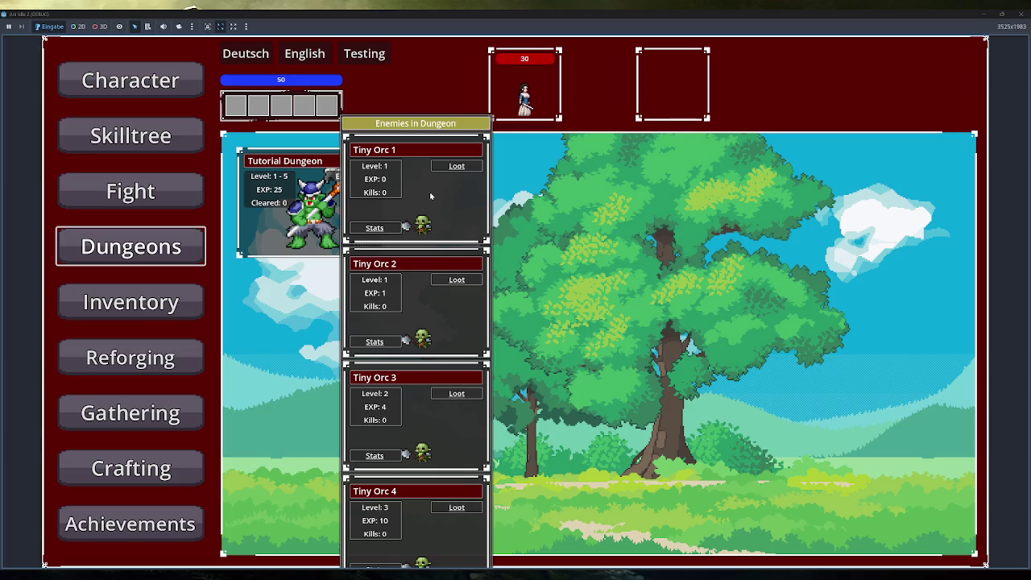
left_click(422, 199)
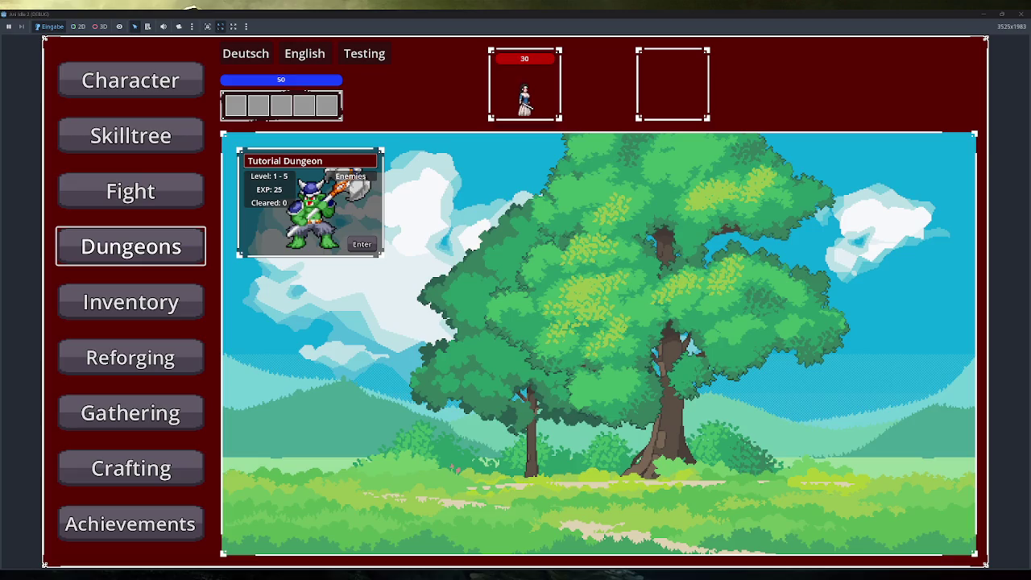
left_click(364, 178)
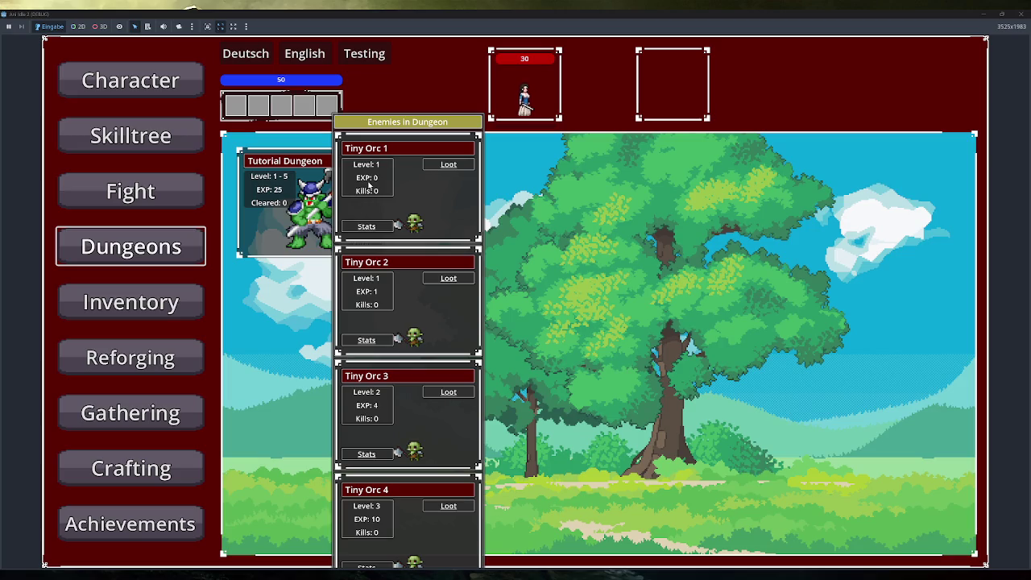
key("F8")
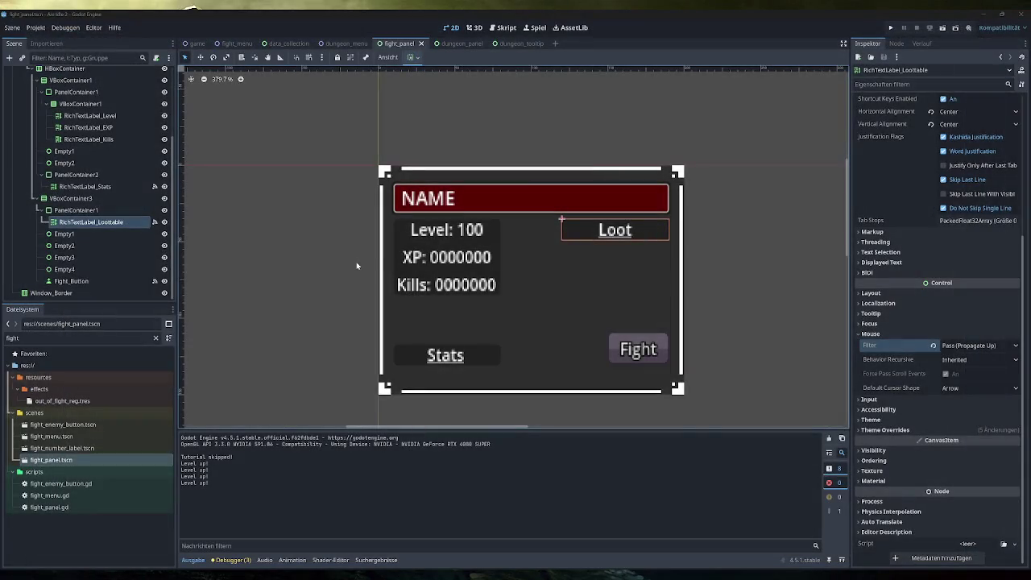
Step: In dungeon_tooltip, change VBoxContainer_Enemies's type to GridContainer
left_click(511, 43)
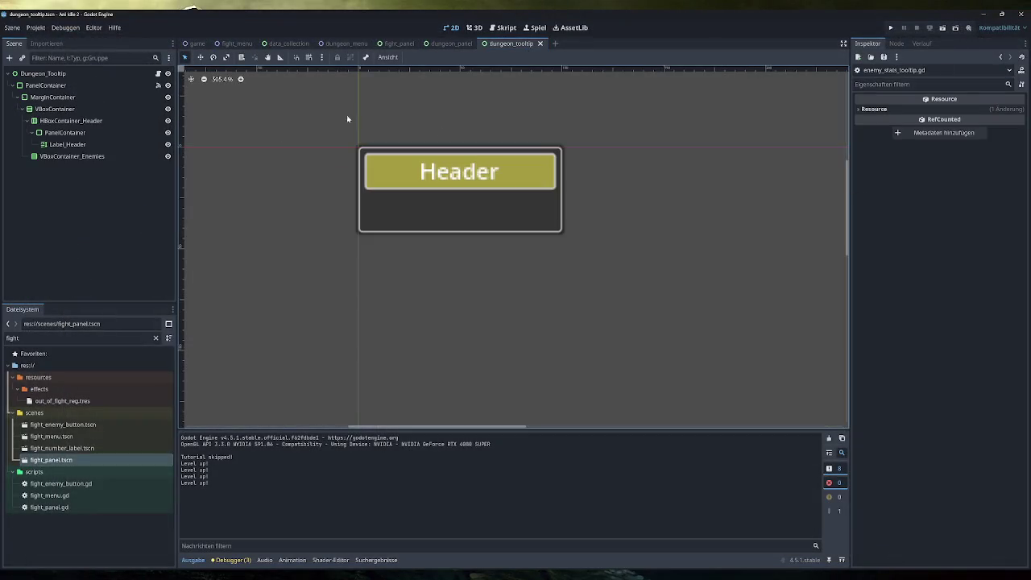
right_click(74, 156)
left_click(107, 281)
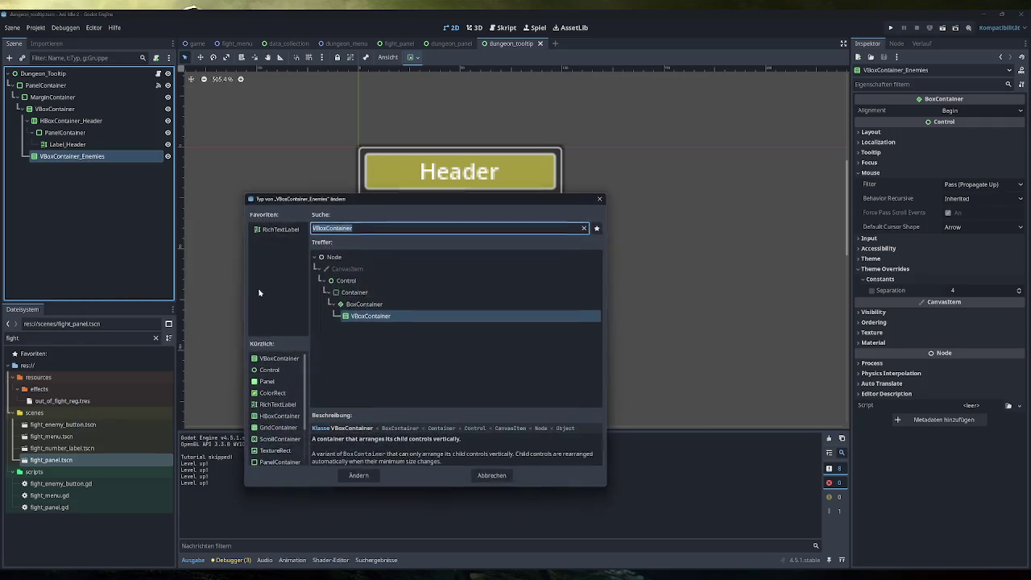
type("grid")
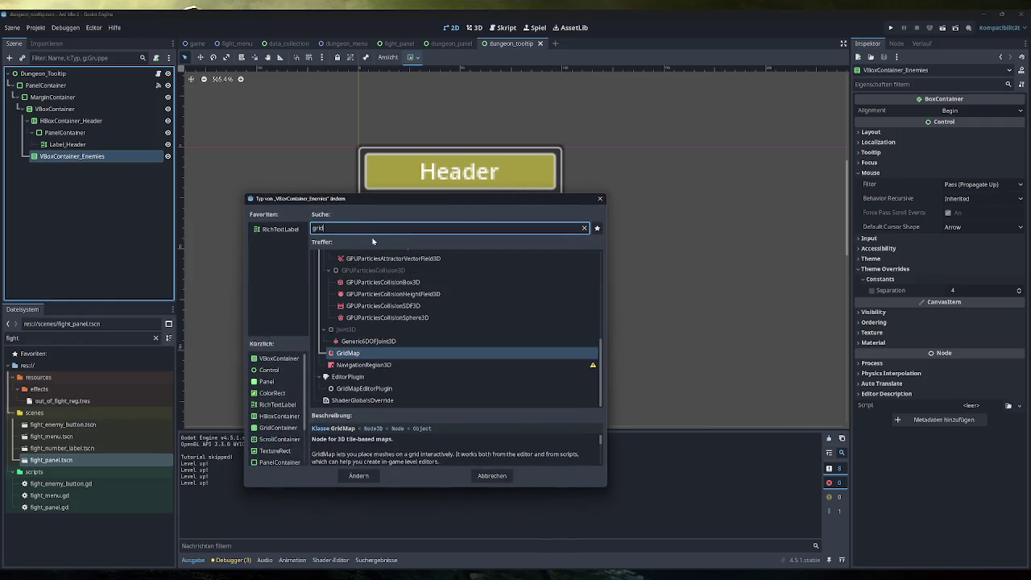
type("con")
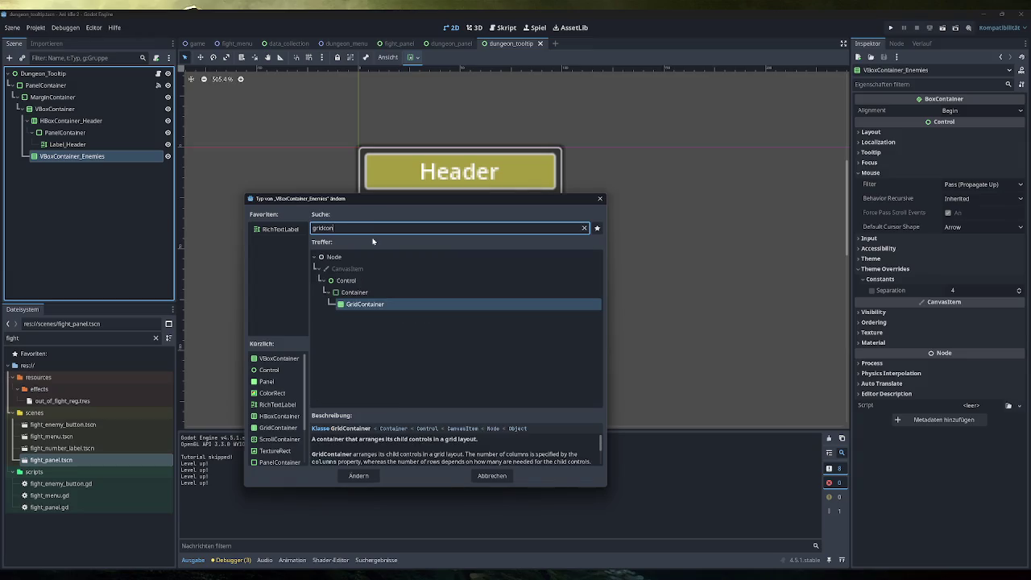
key("Return")
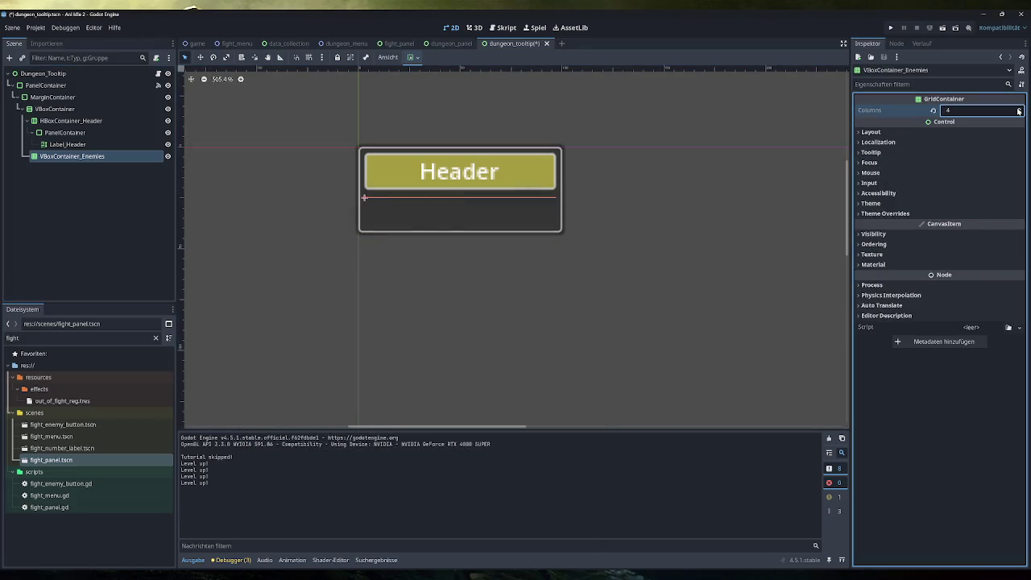
Step: Give the grid 4 columns and H/V separation overrides of 4, then run the game
left_click(1019, 112)
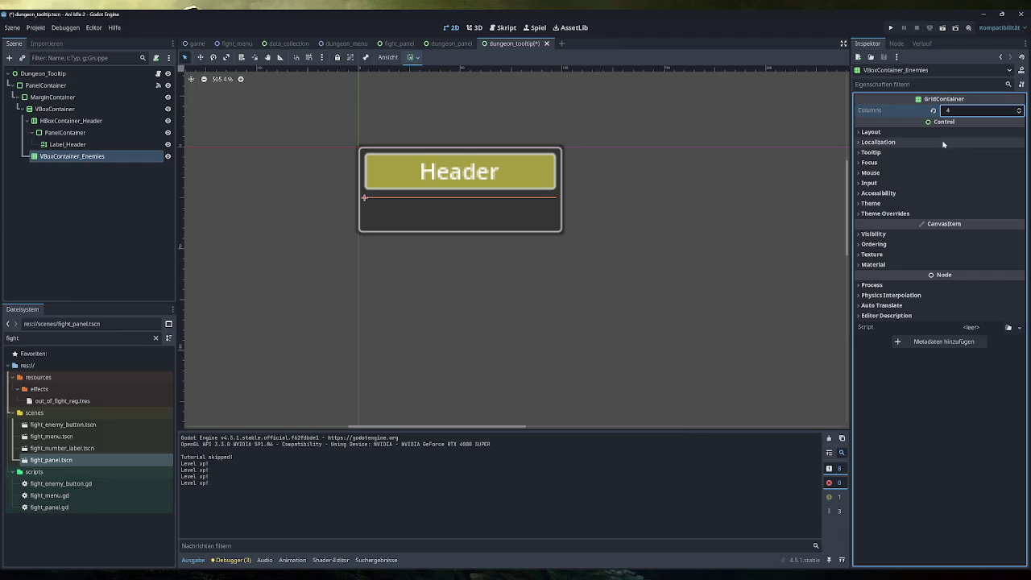
left_click(884, 213)
left_click(880, 223)
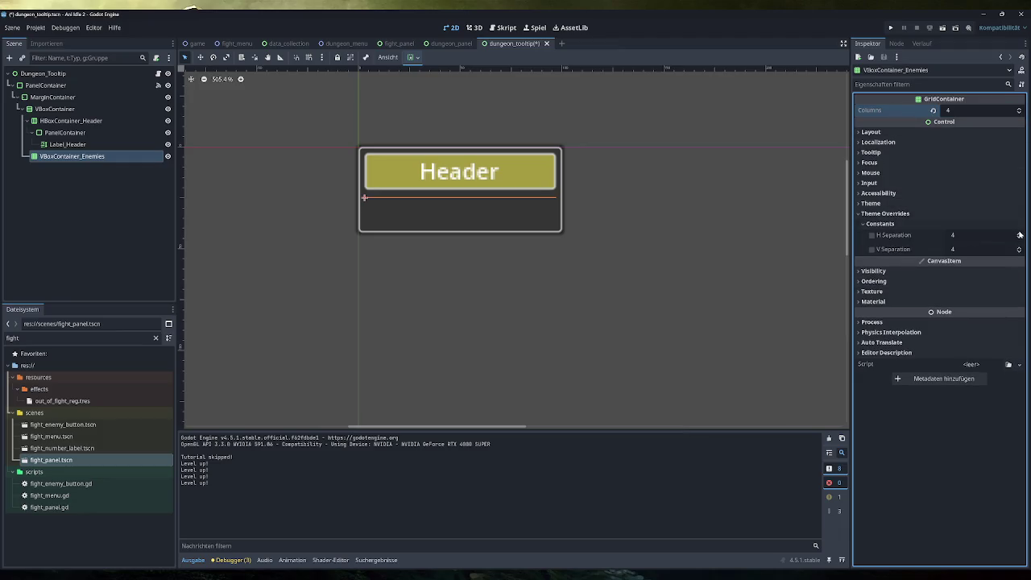
left_click(890, 28)
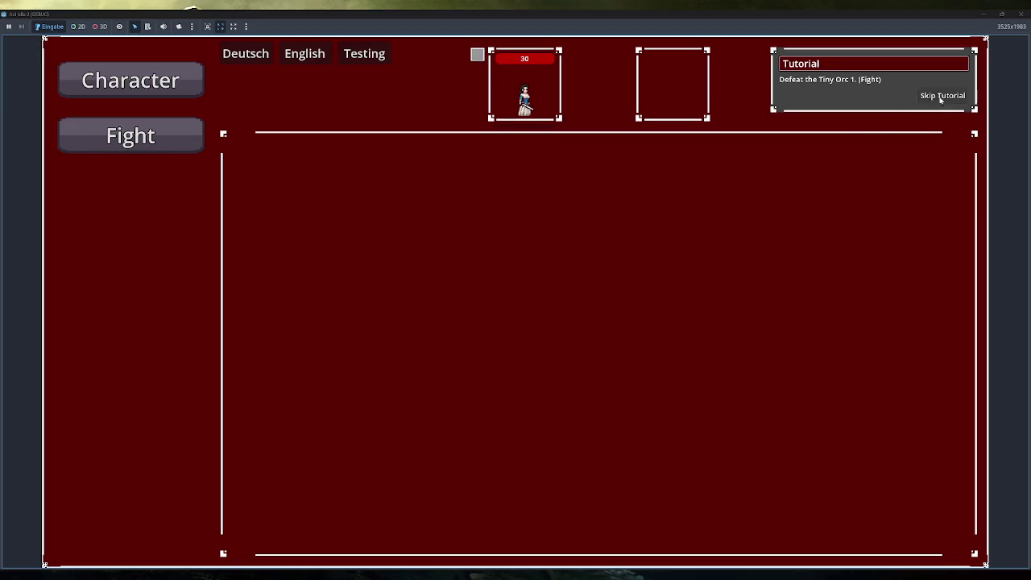
Step: Skip the tutorial and open Dungeons to test, then stop the crashed debug session
left_click(944, 96)
left_click(197, 239)
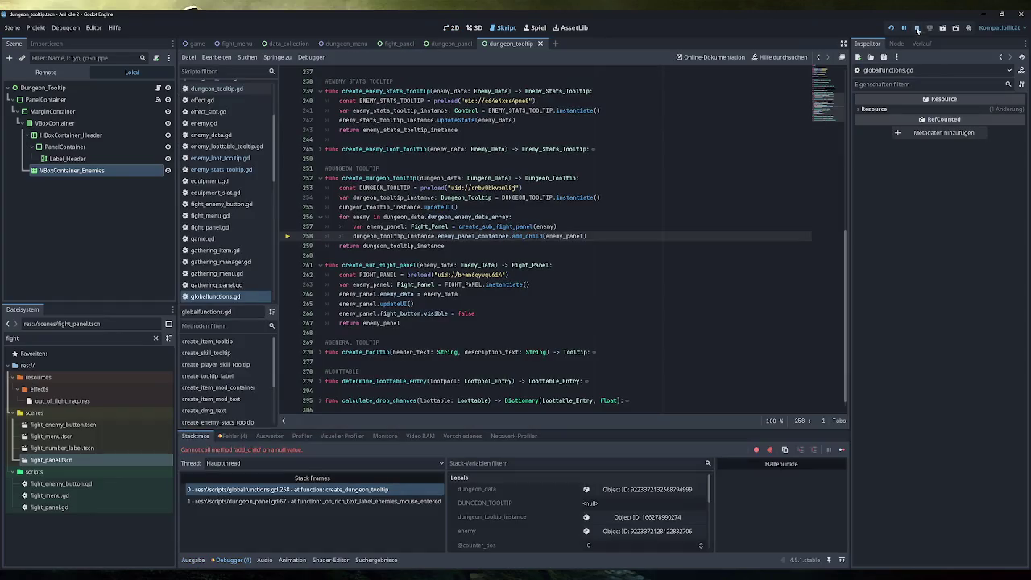
left_click(917, 27)
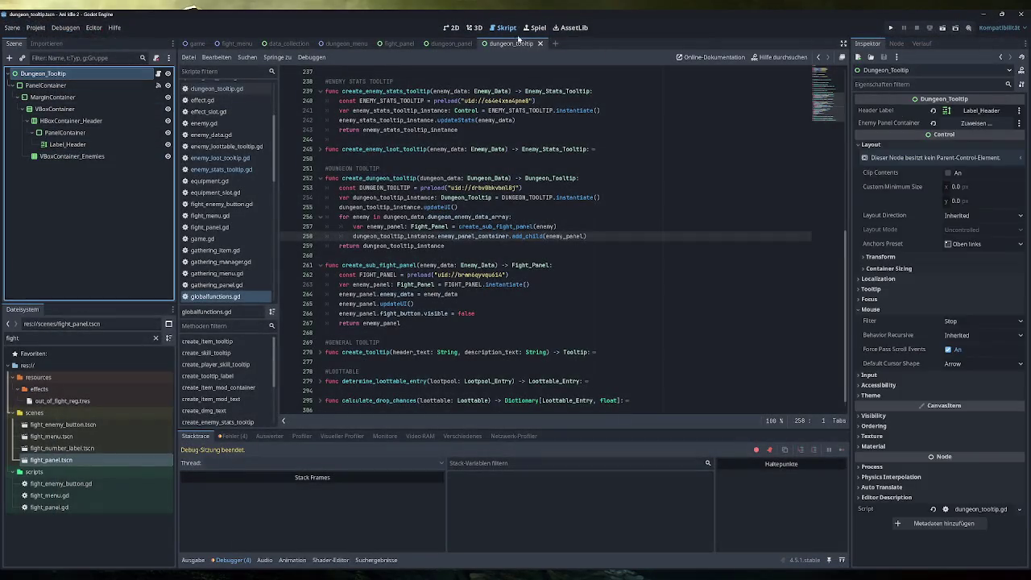
Step: Retype enemy_panel_container as Control, assign Dungeon_Tooltip to it, and relaunch the game
left_click(217, 88)
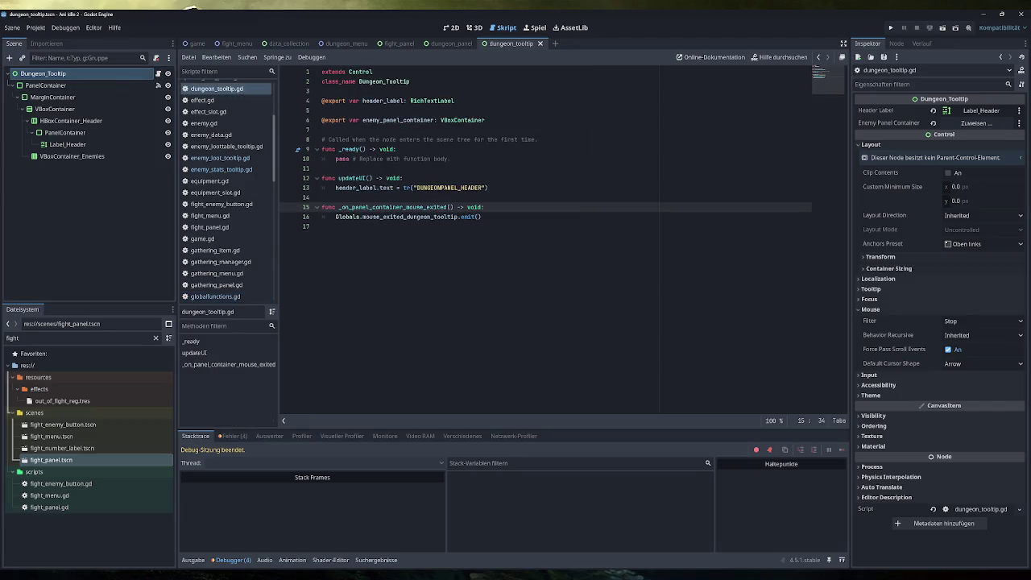
type("Control")
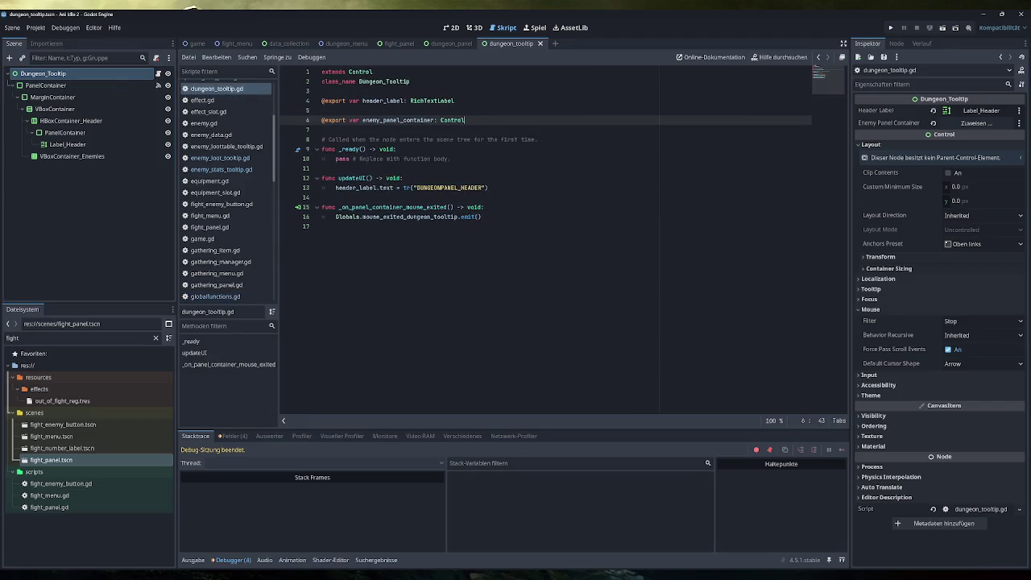
left_click_drag(91, 73, 974, 123)
left_click(890, 28)
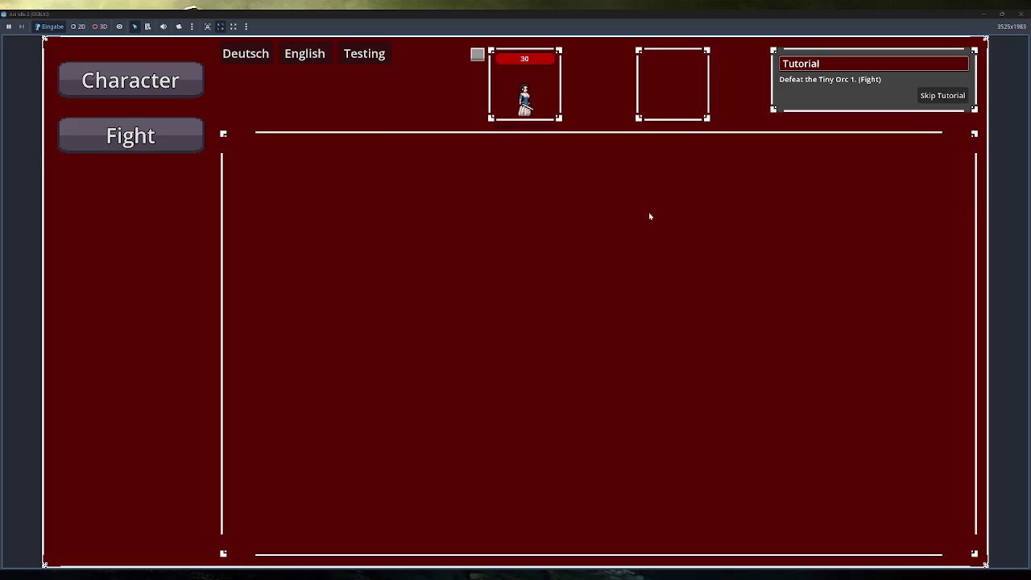
Step: Skip the tutorial and show the Tutorial Dungeon's Enemies tooltip with the Not so tiny Orc Boss
left_click(941, 95)
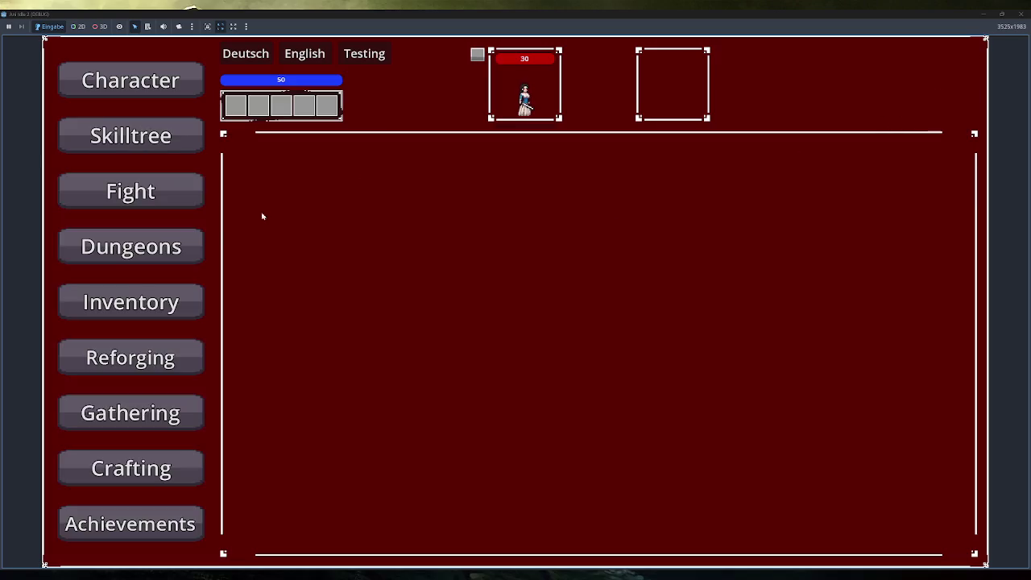
left_click(158, 243)
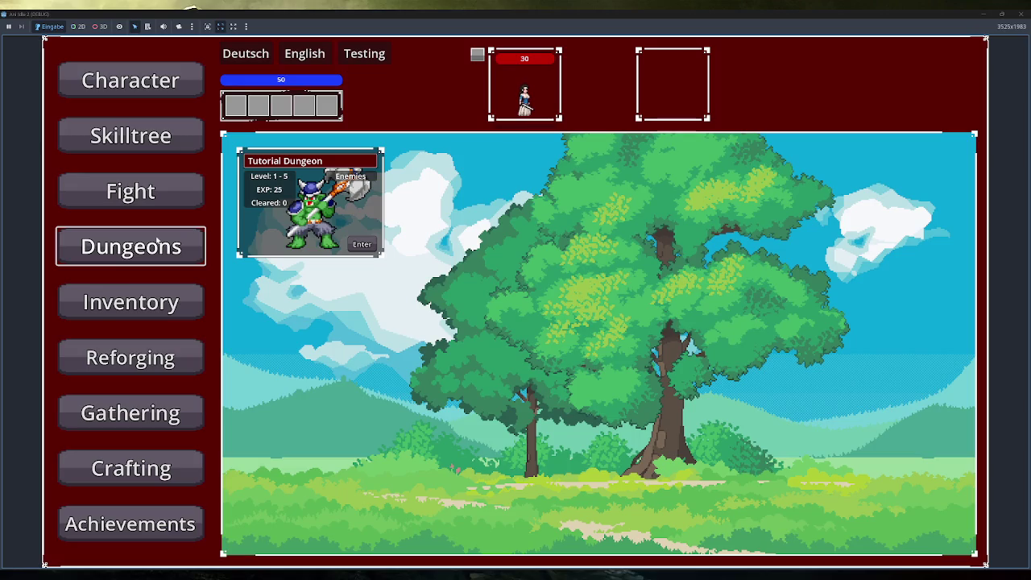
left_click(354, 177)
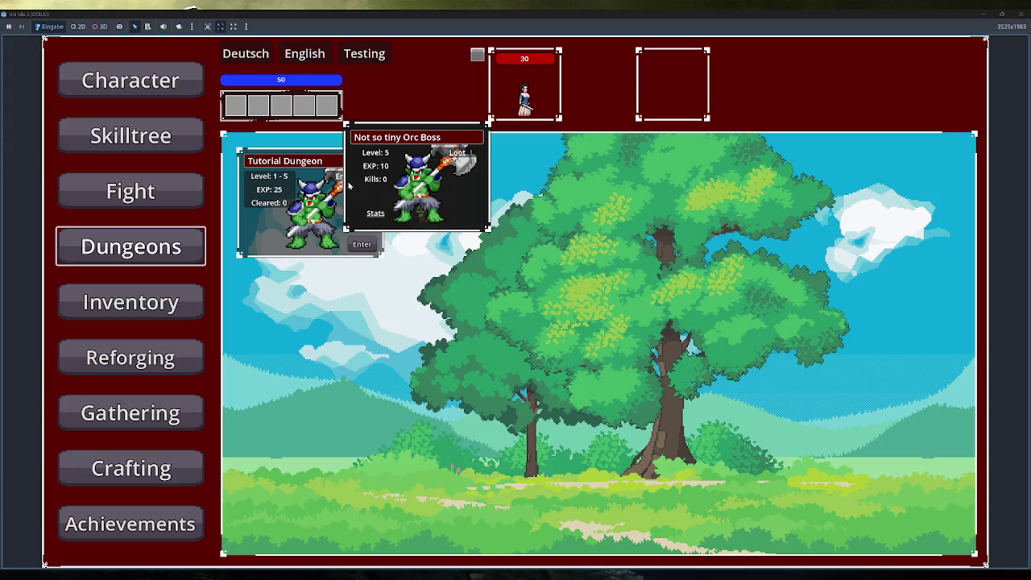
left_click(339, 178)
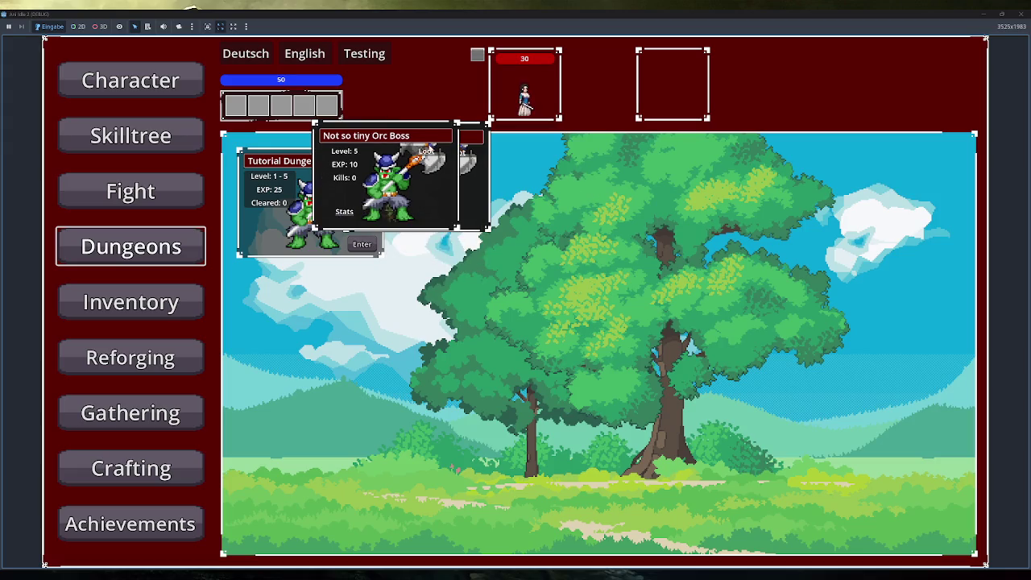
Step: Close the running game and select the Fight_Panel root in the fight_panel scene
left_click(1021, 14)
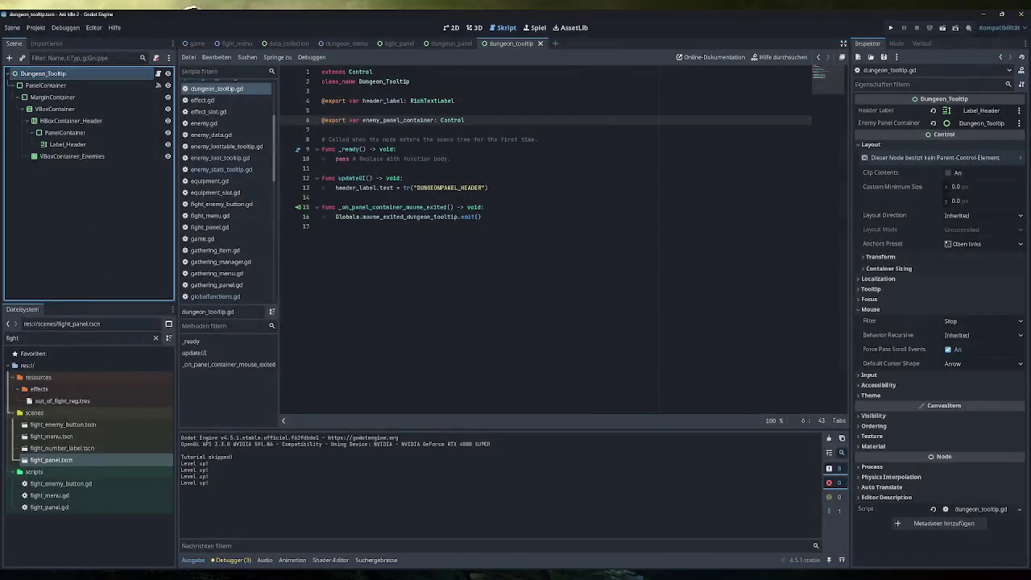
left_click(398, 42)
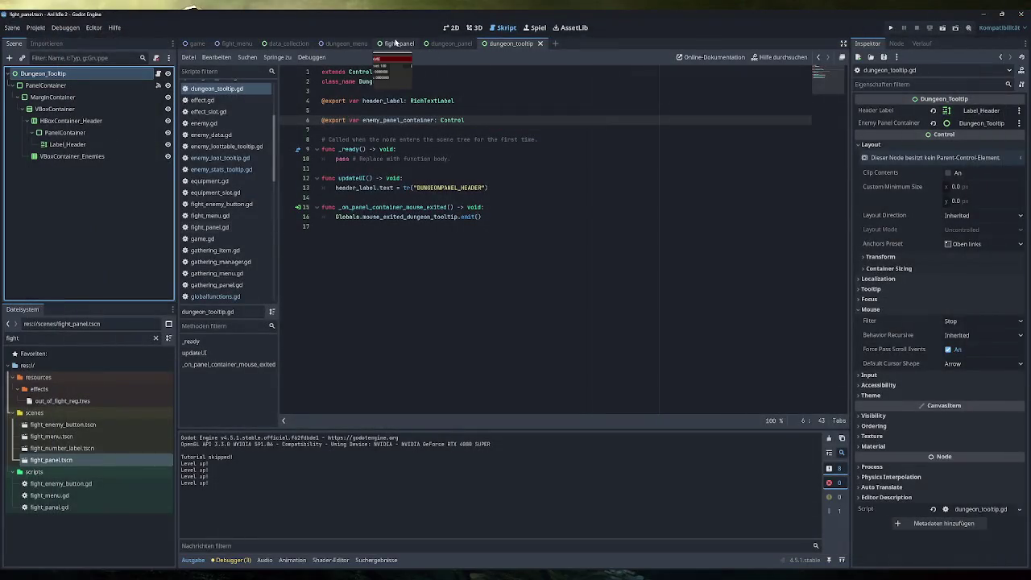
scroll(96, 94, "up", 5)
left_click(95, 73)
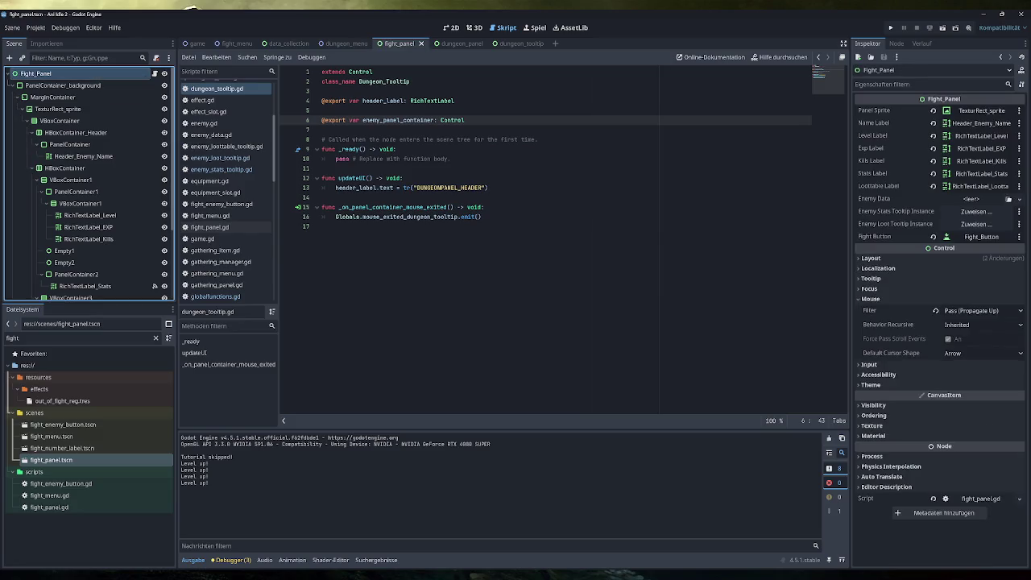
Step: Expand Fight_Panel's Layout properties in the Inspector, then return to dungeon_tooltip
left_click(930, 258)
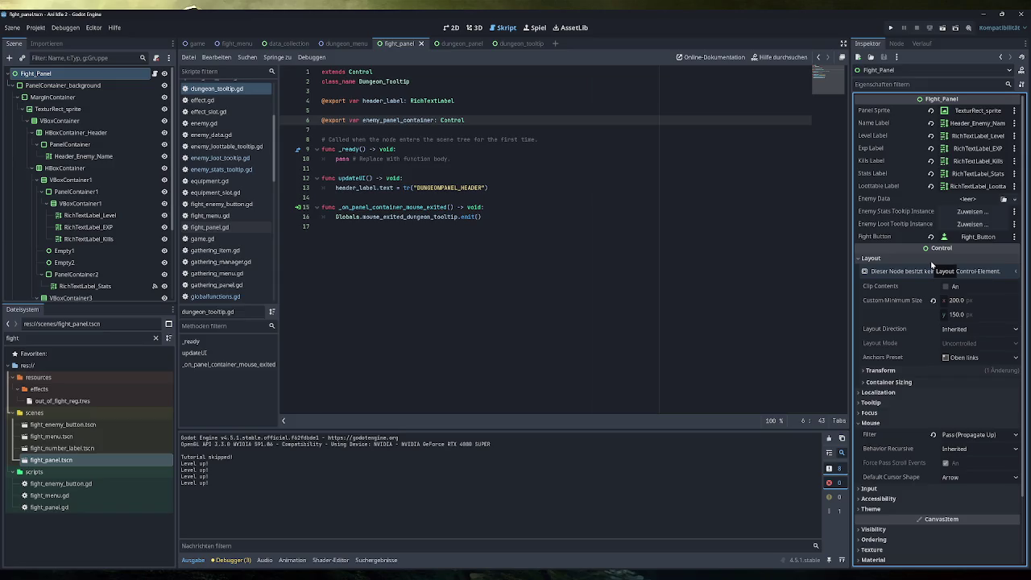
left_click(515, 44)
Step: Instance fight_panel.tscn under VBoxContainer_Enemies, duplicate it to preview the 4-column grid, then undo the previews
left_click(456, 29)
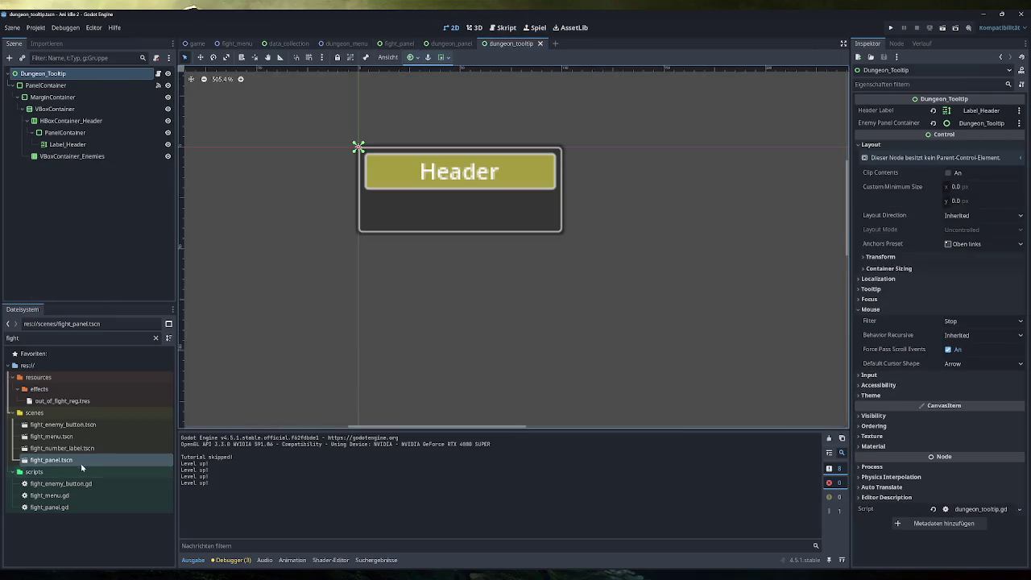
mouse_move(92, 464)
left_mouse_down()
mouse_move(113, 248)
mouse_move(103, 159)
left_mouse_up()
scroll(245, 275, "down", 4)
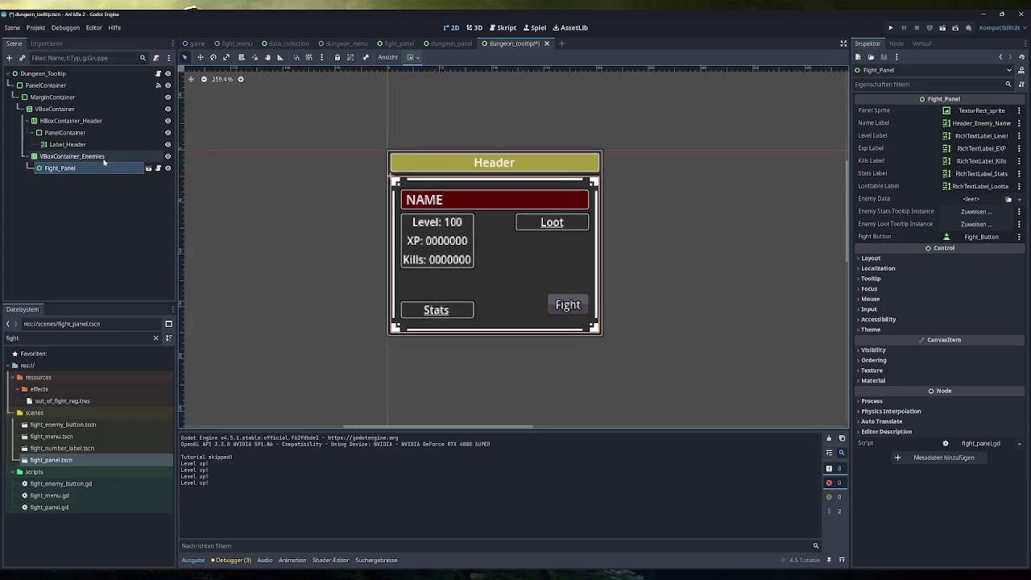
left_click(71, 167)
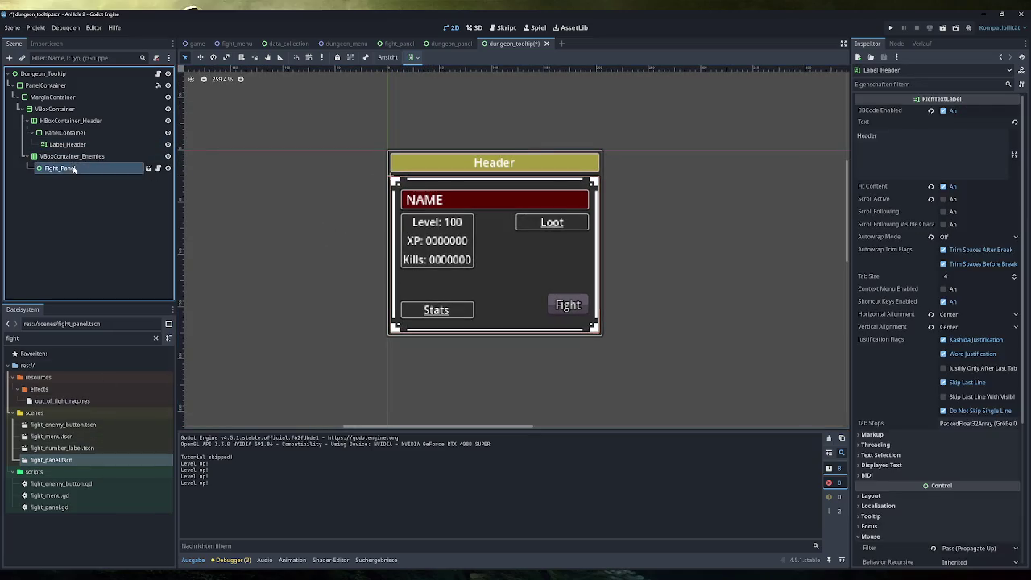
key("ctrl+d")
key("ctrl+d")
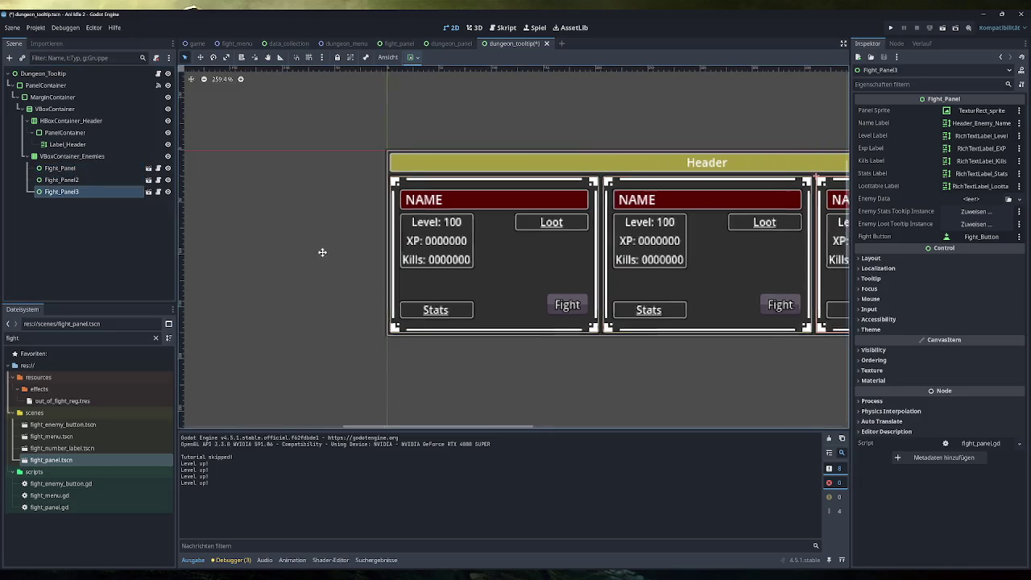
scroll(231, 262, "down", 3)
key("ctrl+d")
key("ctrl+d")
key("ctrl+d")
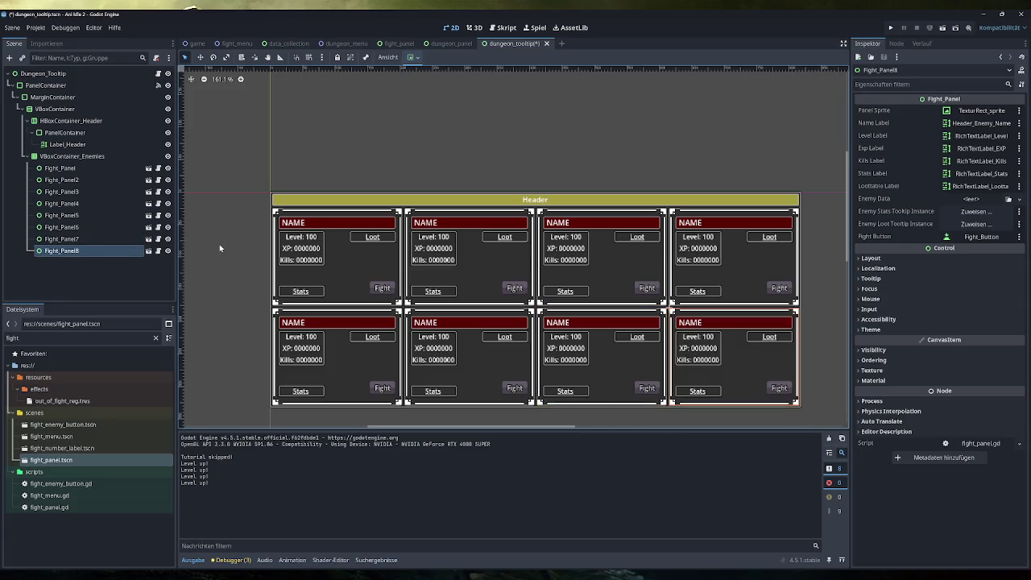
key("ctrl+z")
key("ctrl+z")
key("ctrl+z")
key("ctrl+z")
key("ctrl+z")
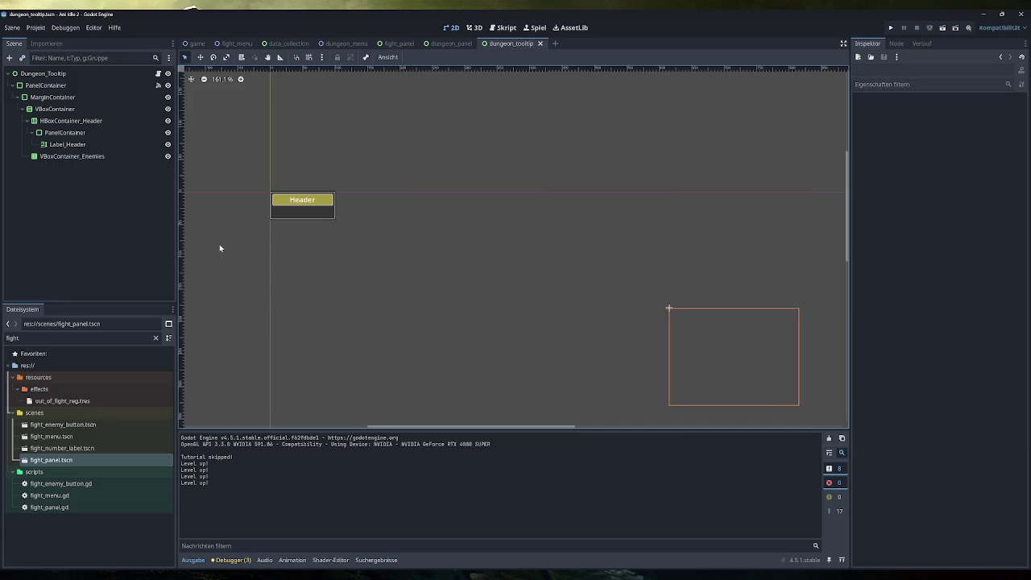
left_click_drag(247, 245, 414, 293)
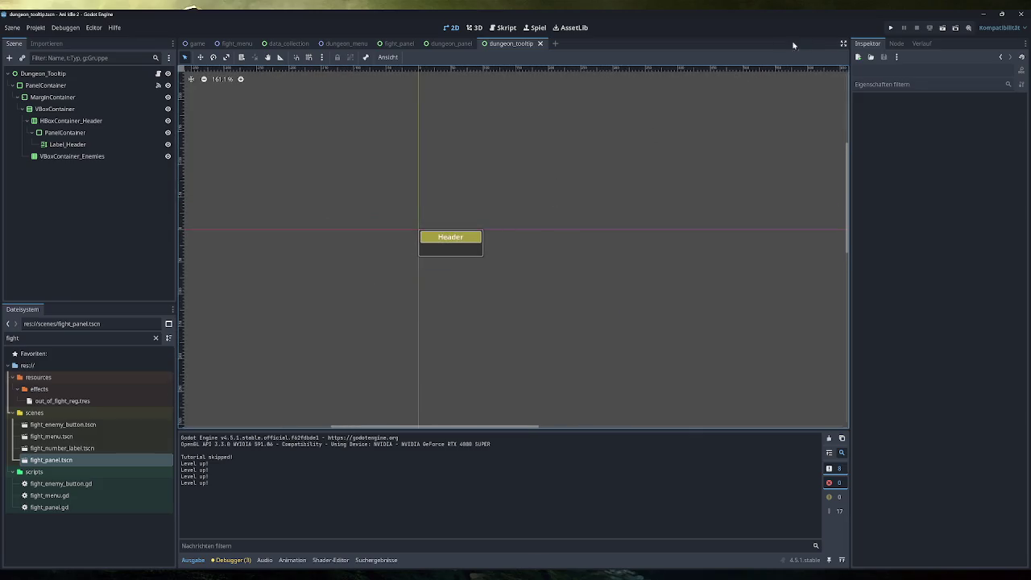
left_click(890, 27)
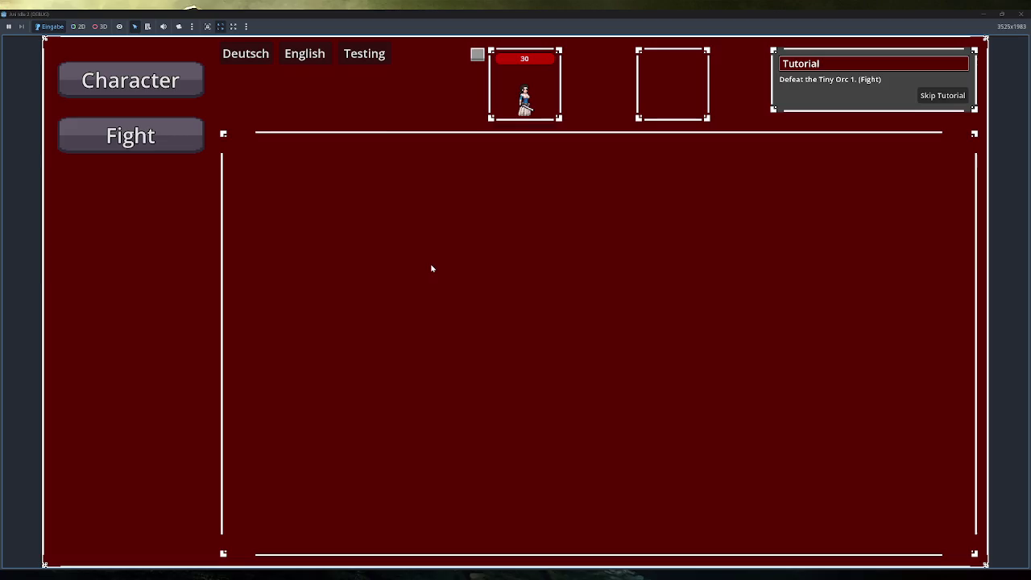
left_click(147, 131)
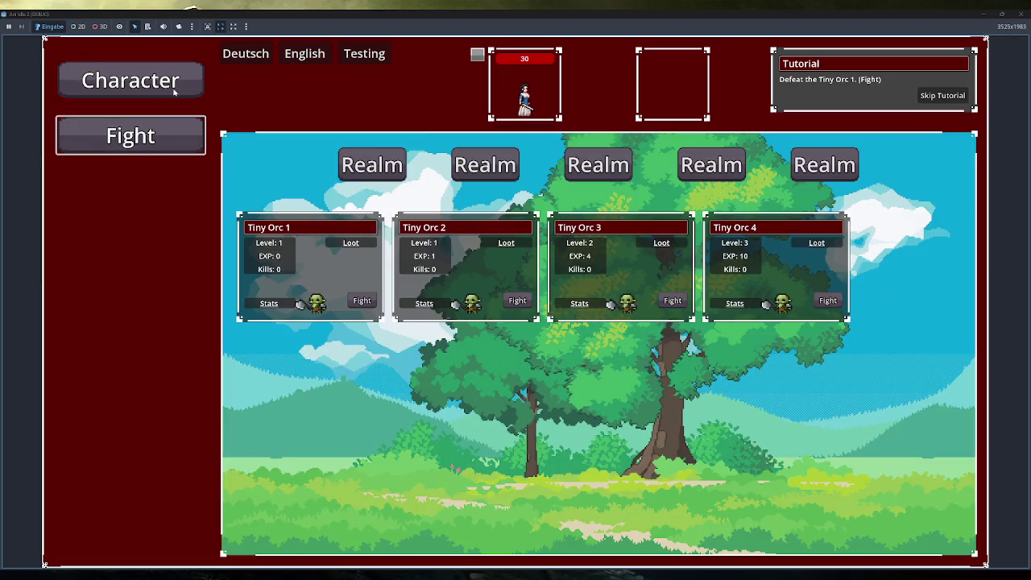
left_click(364, 53)
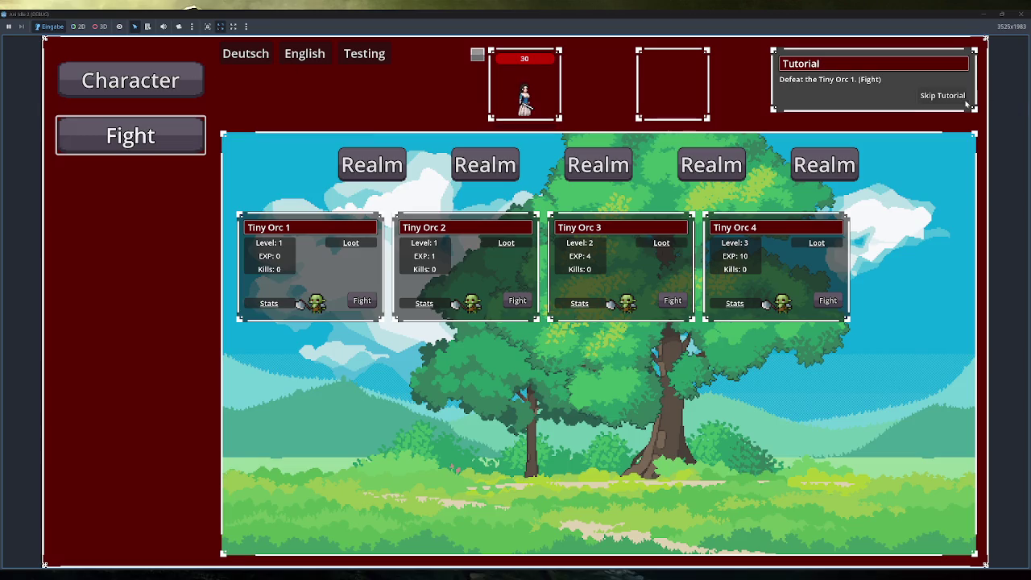
left_click(131, 246)
mouse_move(342, 178)
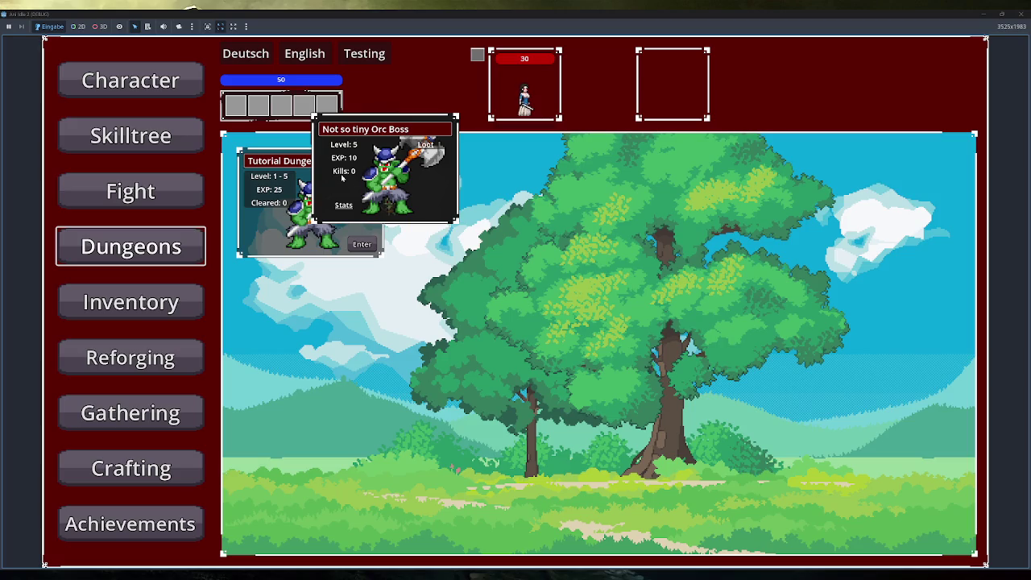
mouse_move(424, 148)
key("F8")
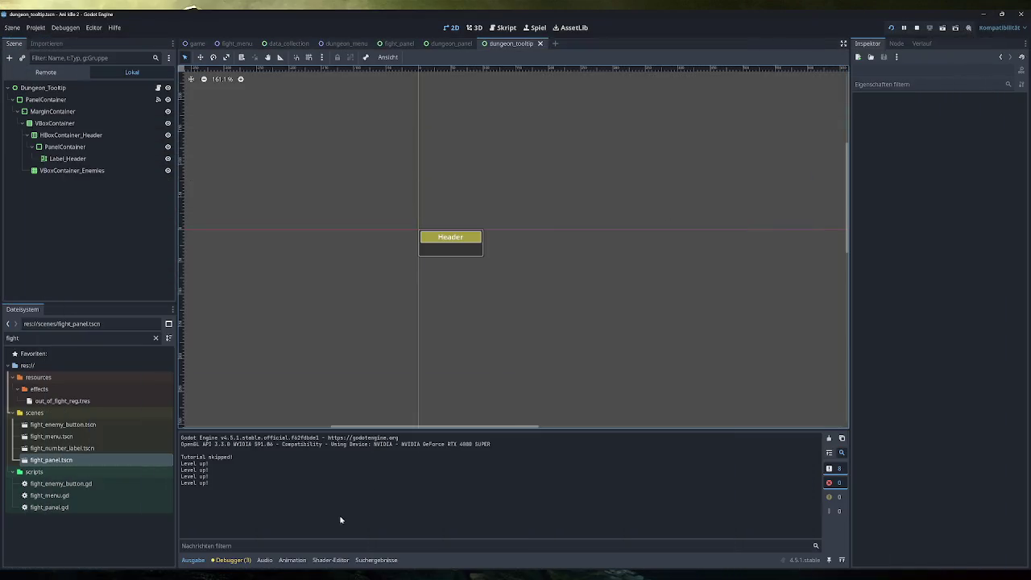
Step: Expand the Remote scene tree from Dungeon_Tooltip down to the live VBoxContainer_Enemies grid
left_click(29, 70)
left_click(53, 292)
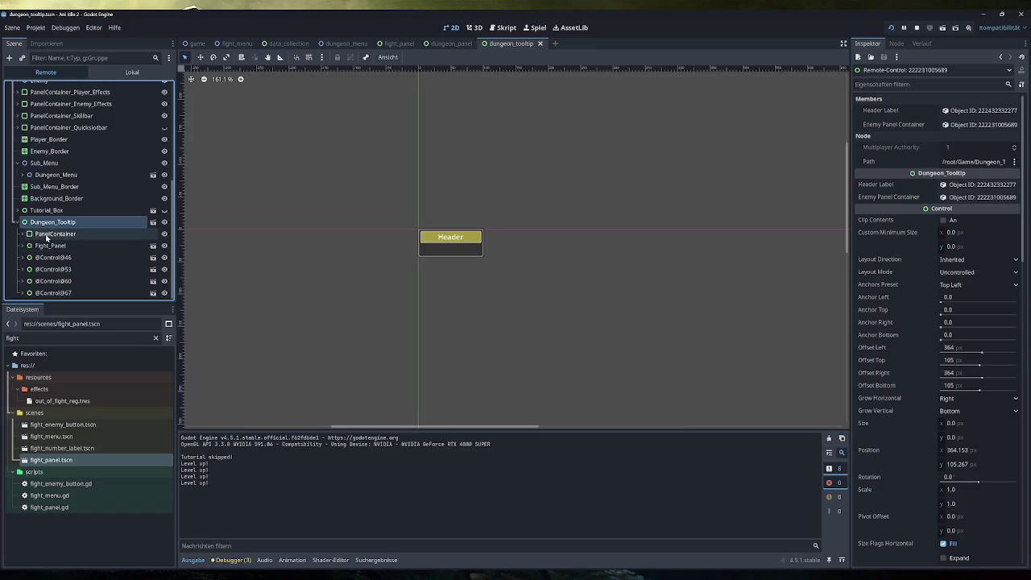
left_click(50, 233)
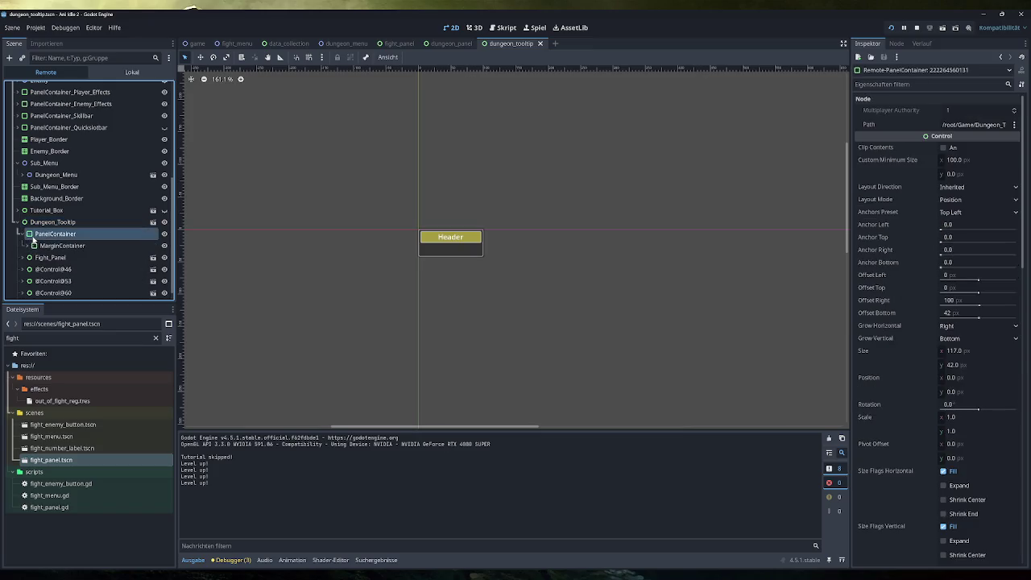
left_click(60, 246)
left_click(58, 258)
scroll(80, 254, "down", 2)
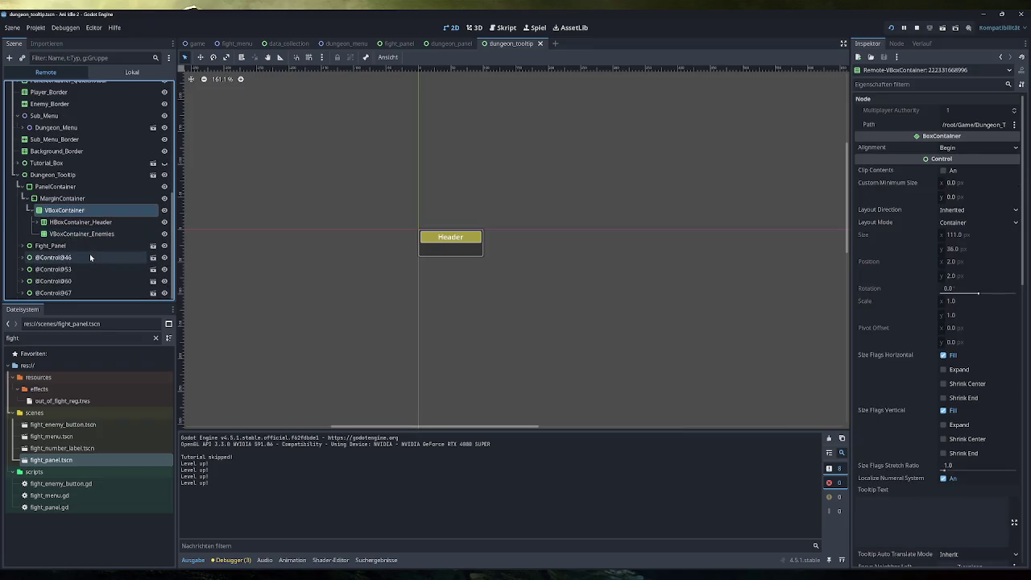
left_click(81, 233)
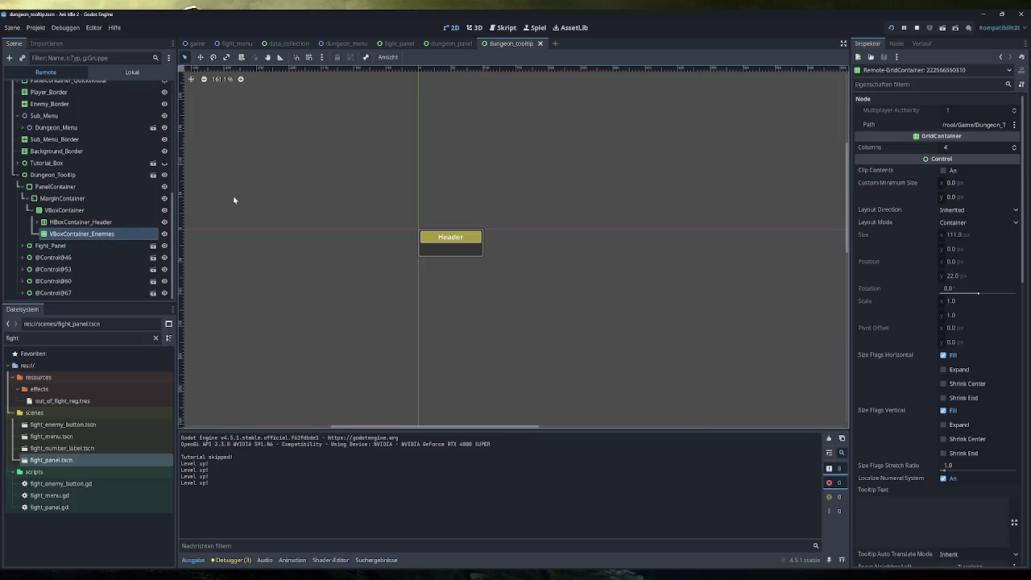
Step: Inspect the live Fight_Panel and PanelContainer nodes, then stop the running game
left_click(61, 246)
left_click(24, 246)
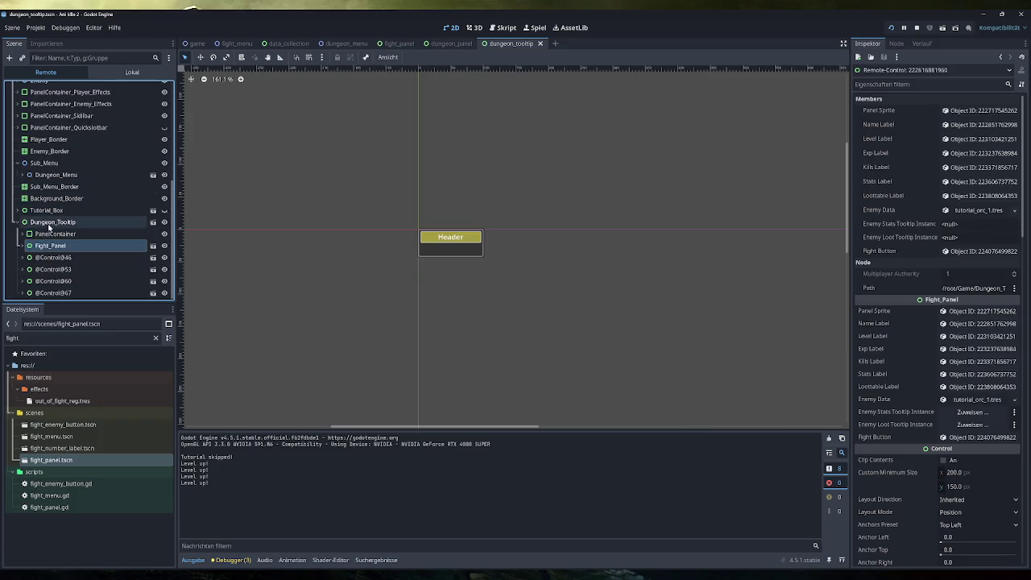
left_click(71, 233)
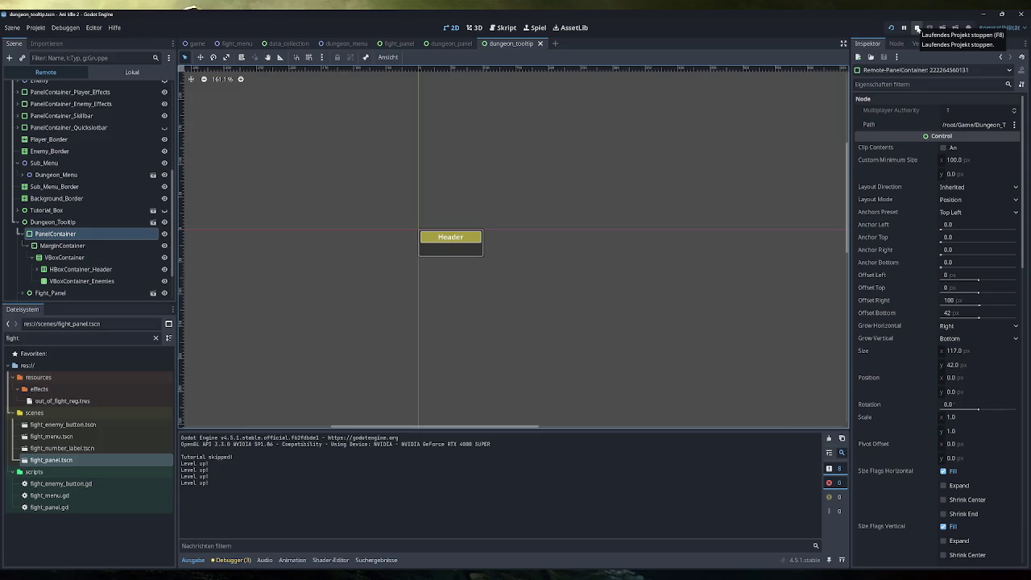
left_click(916, 29)
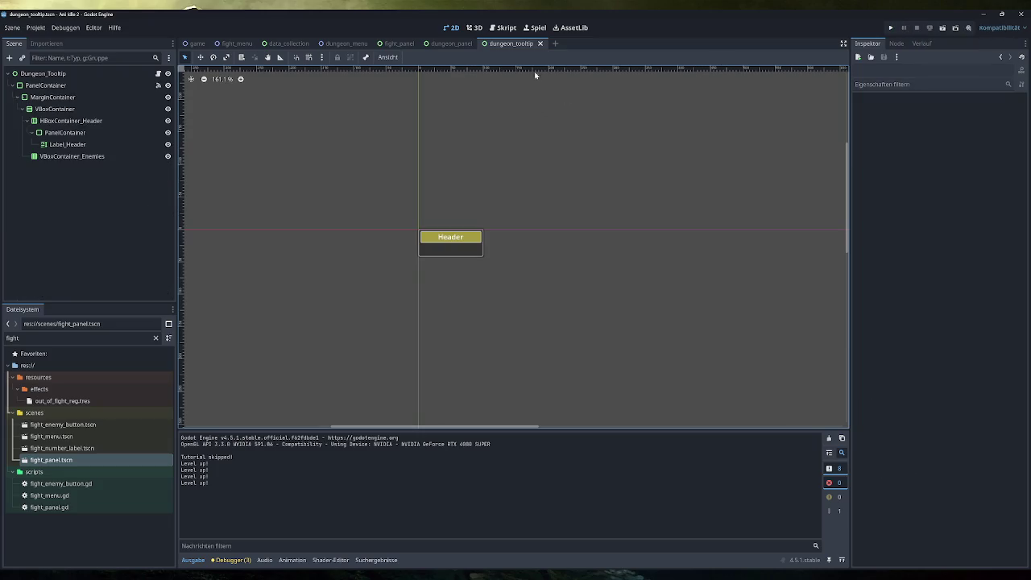
Step: Review dungeon_panel.gd and the enemy_panel_container reference on line 258 of globalfunctions.gd
left_click(502, 27)
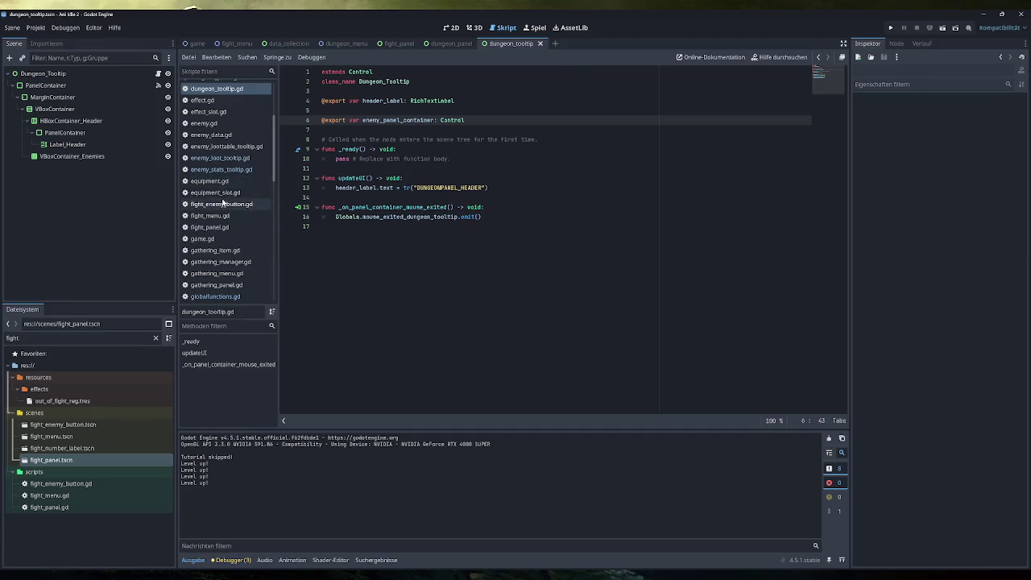
scroll(223, 204, "up", 3)
left_click(227, 133)
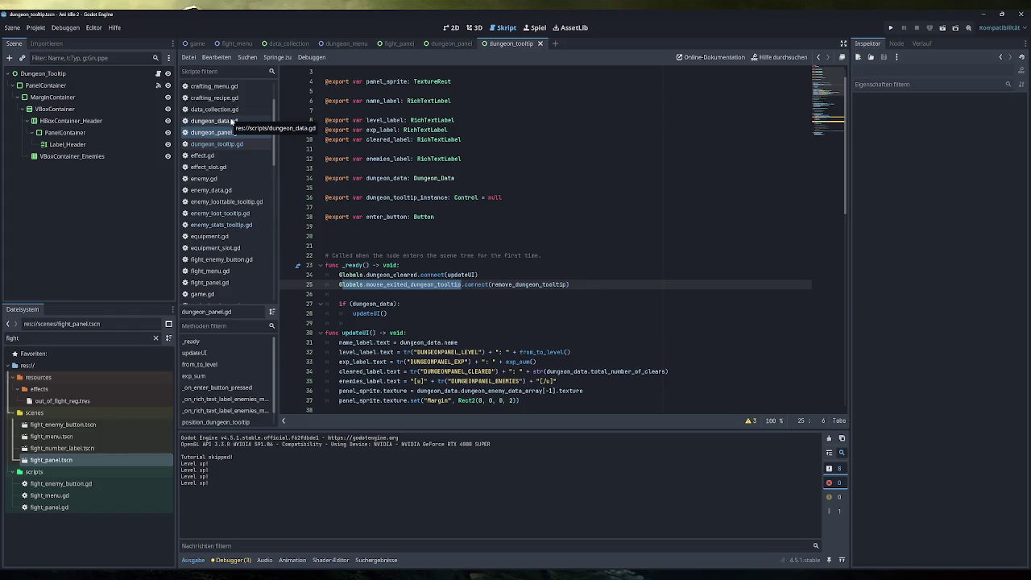
scroll(225, 162, "down", 5)
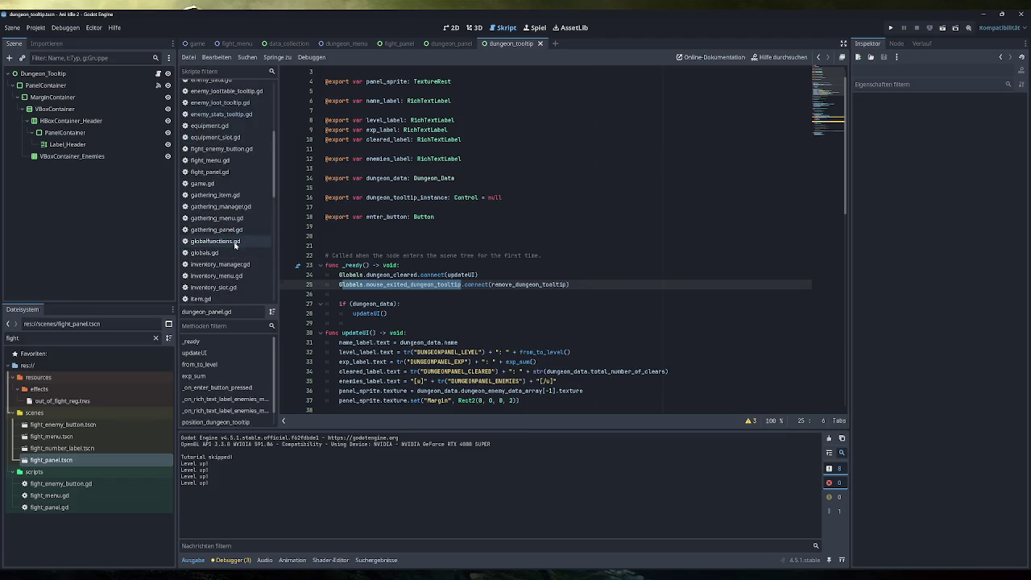
left_click(216, 241)
mouse_move(495, 274)
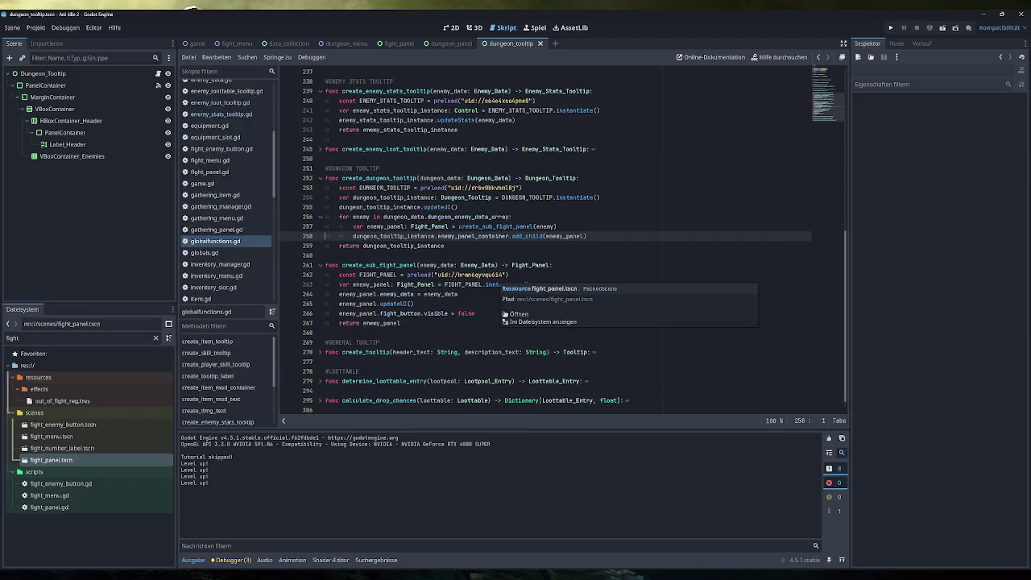
left_click(476, 236)
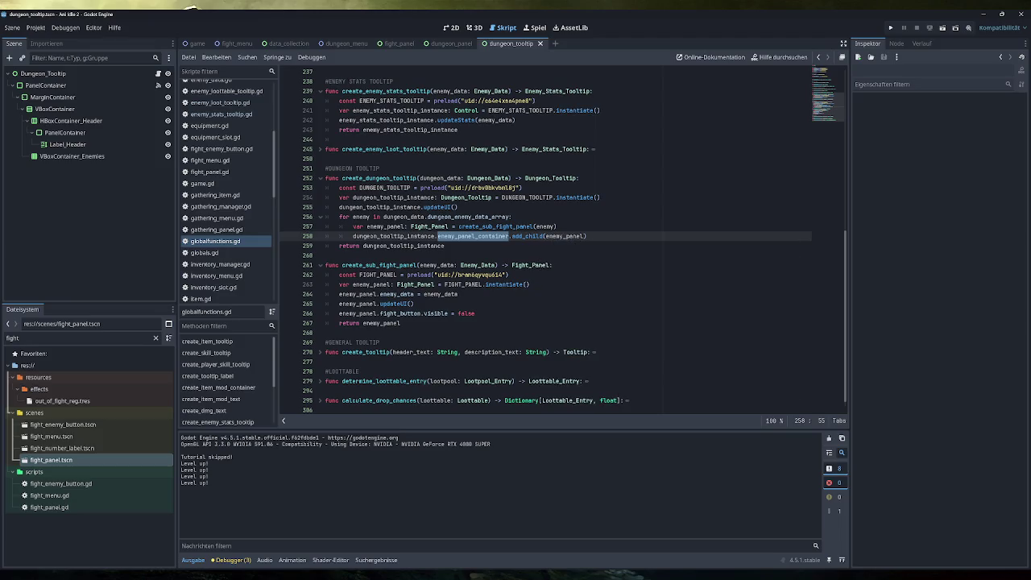
Step: Open dungeon_tooltip.gd and select its enemy_panel_container variable name
mouse_move(473, 236)
scroll(223, 178, "up", 3)
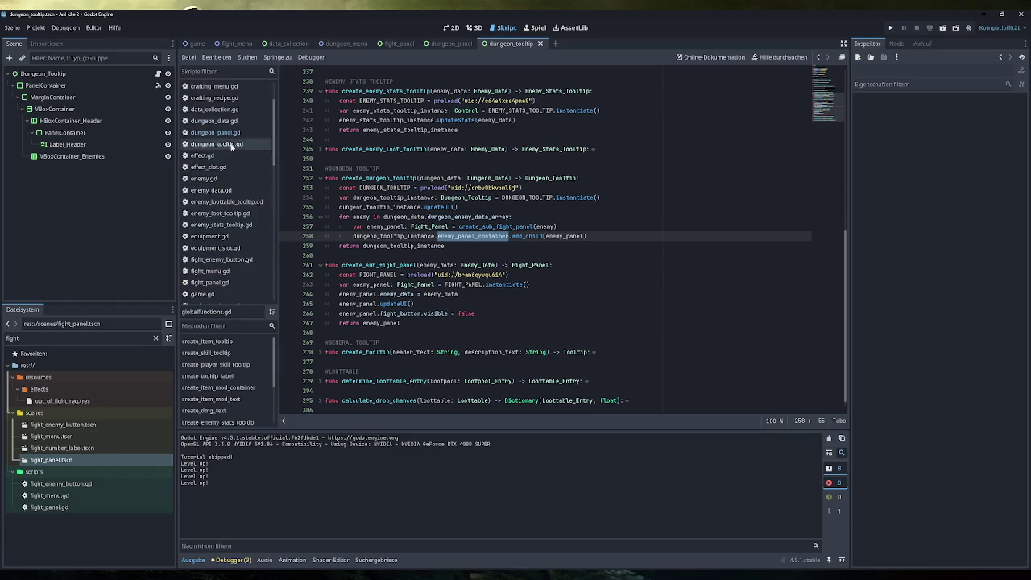
left_click(238, 145)
double_click(399, 120)
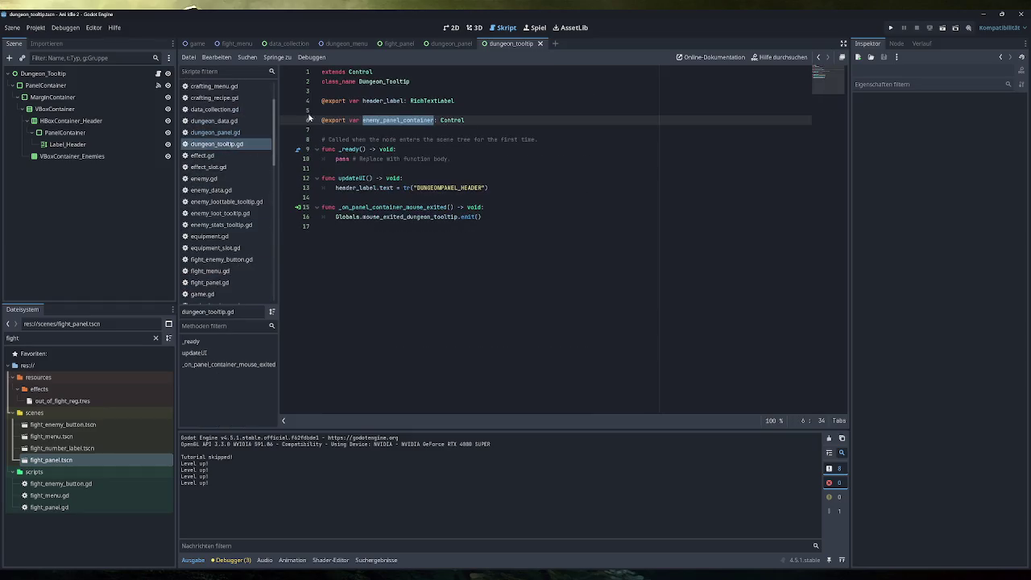
Step: Assign VBoxContainer_Enemies to Dungeon_Tooltip's Enemy Panel Container field and run the game with F5
left_click(61, 73)
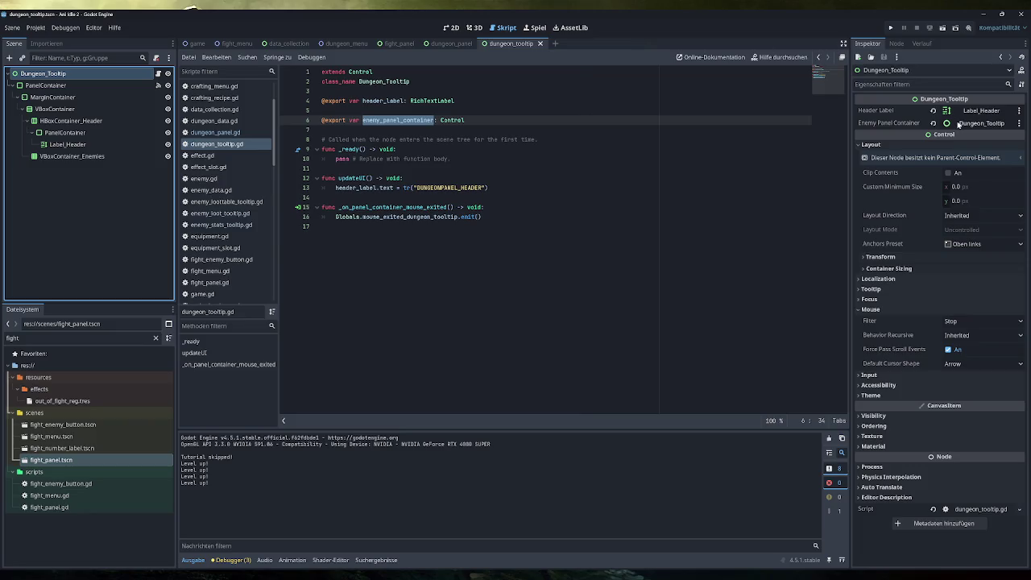
left_click_drag(72, 156, 962, 125)
key("F5")
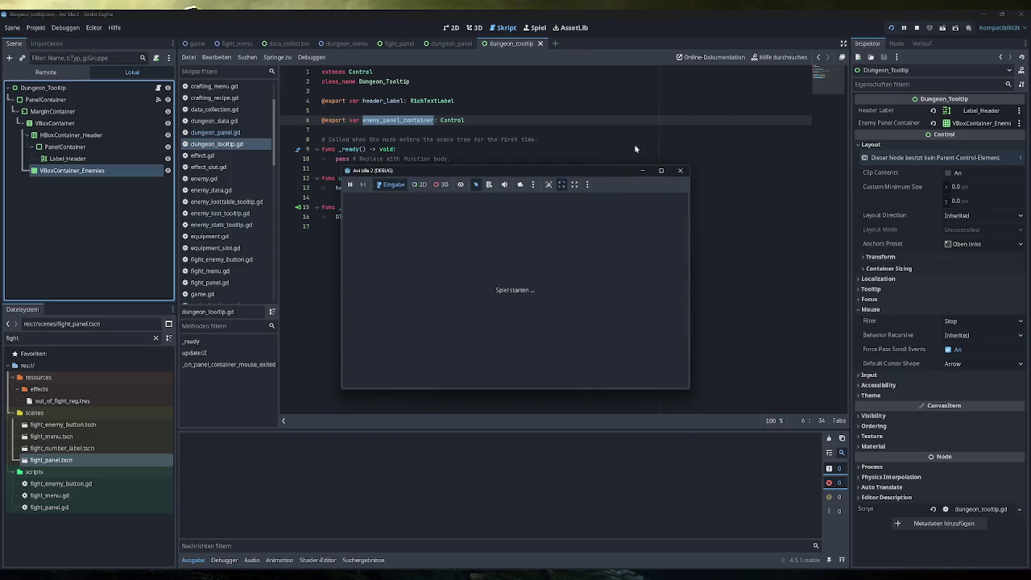
Step: Maximize the game window, skip the tutorial and open the Tutorial Dungeon's Enemies tooltip
left_click(554, 172)
double_click(554, 172)
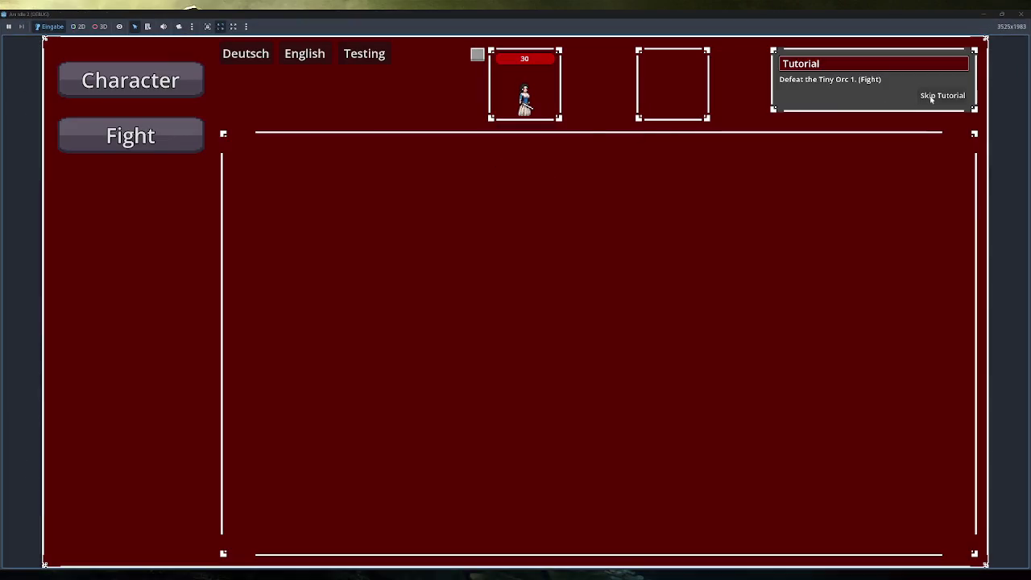
left_click(941, 95)
left_click(170, 246)
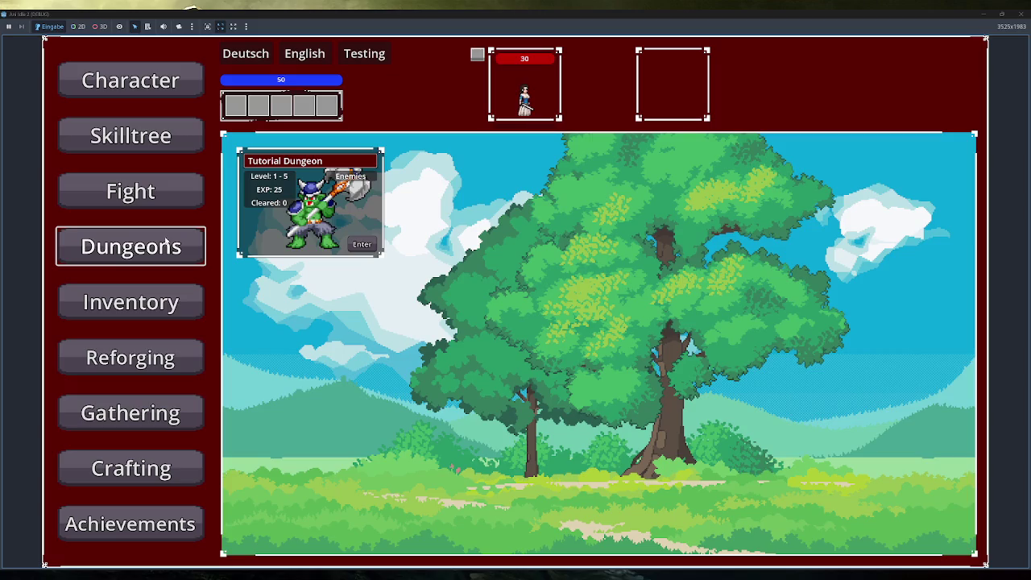
left_click(367, 179)
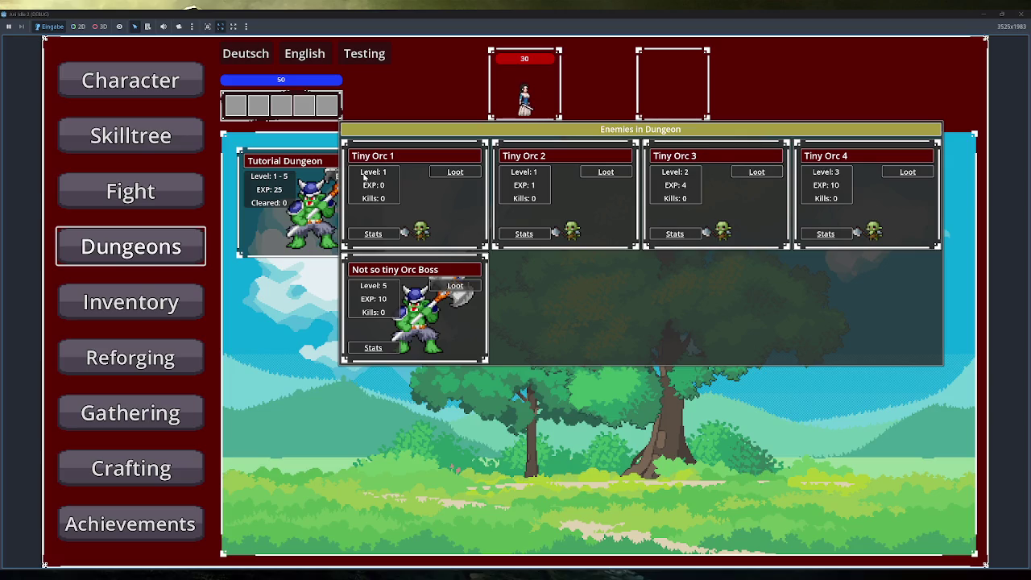
left_click(455, 172)
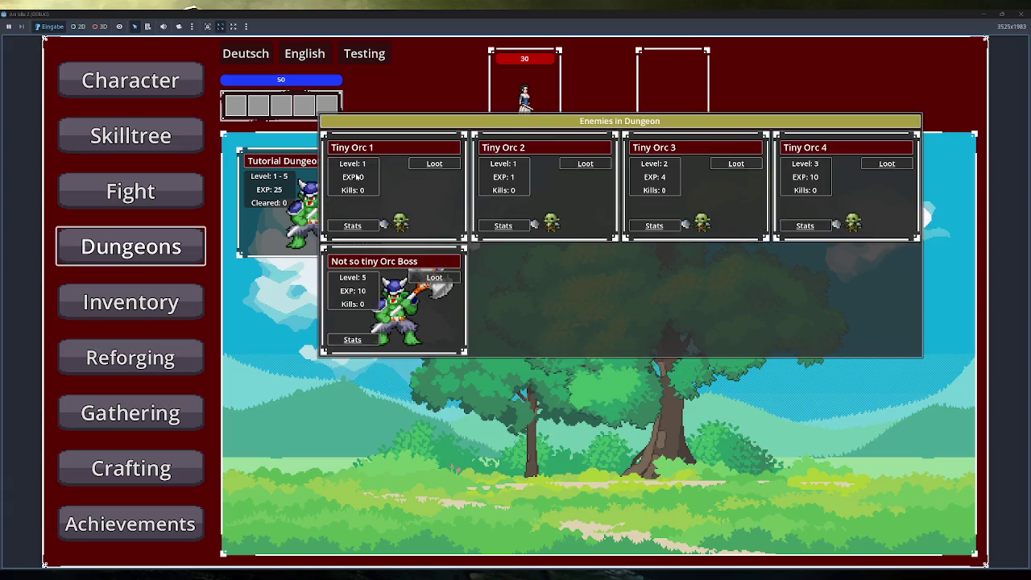
mouse_move(732, 163)
mouse_move(880, 163)
left_click(132, 190)
Step: Switch between Fight and Dungeons screens to compare orc cards, then reopen the Tutorial Dungeon's enemies
mouse_move(338, 243)
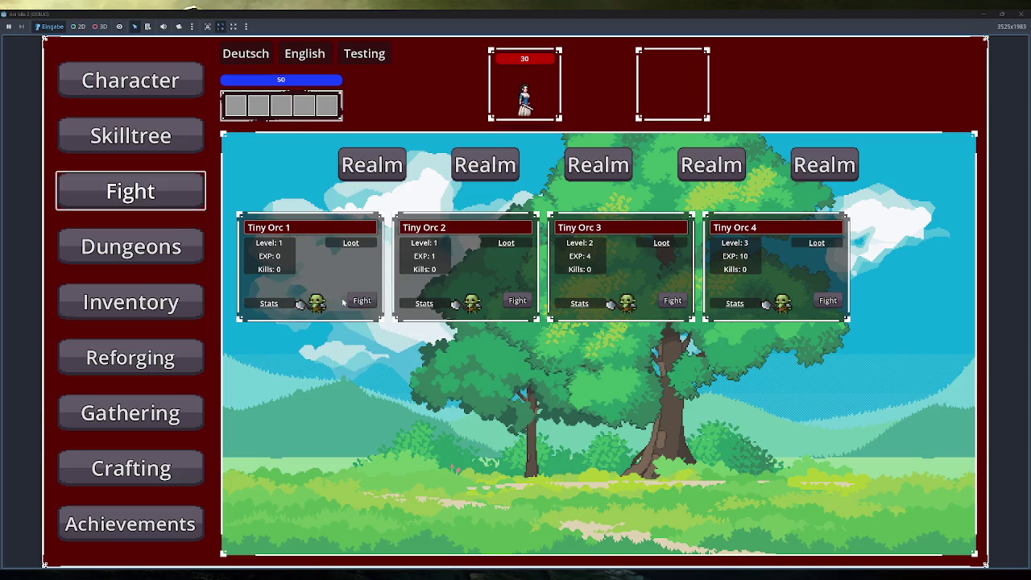
left_click(132, 247)
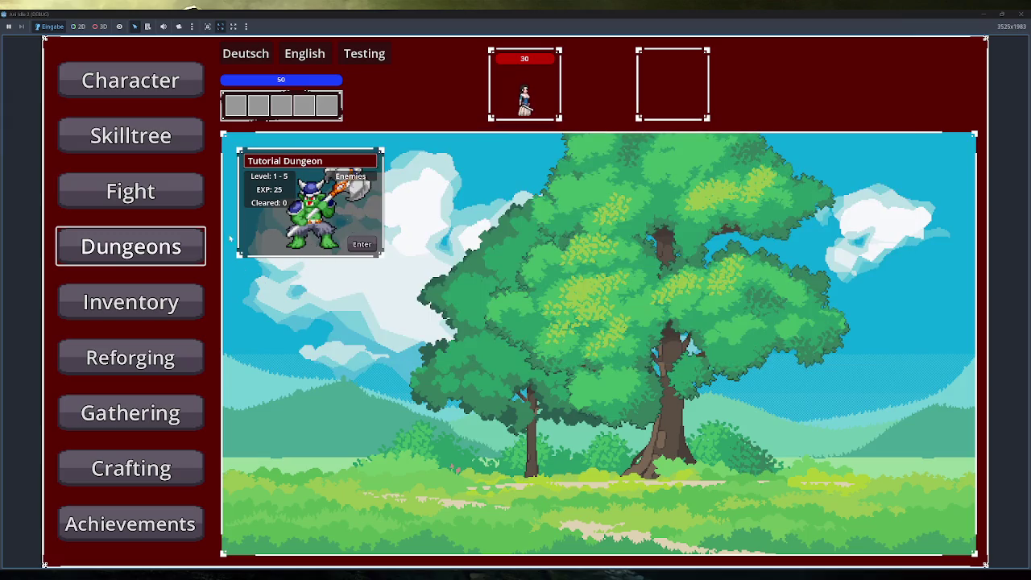
left_click(181, 200)
left_click(129, 246)
left_click(152, 204)
left_click(173, 247)
left_click(347, 177)
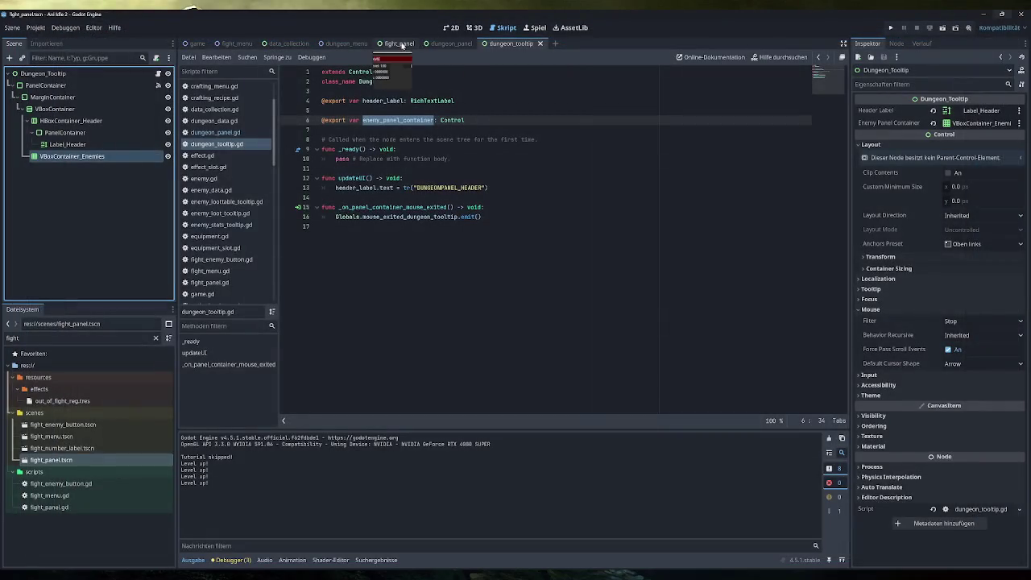
Step: Show RichTextLabel_Level's Font Sizes theme overrides in the fight_panel scene's 2D view
left_click(396, 43)
left_click(449, 27)
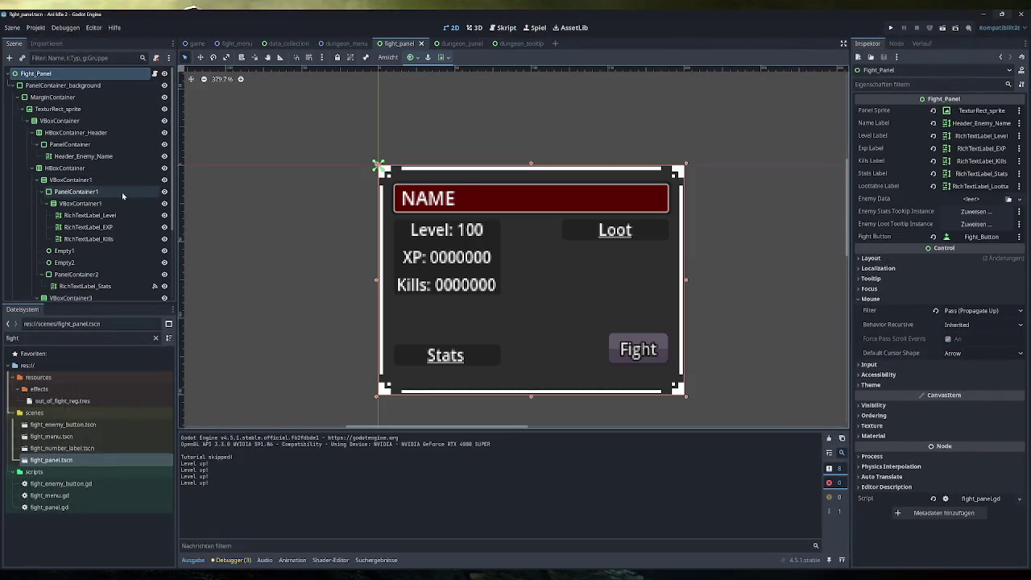
left_click(89, 215)
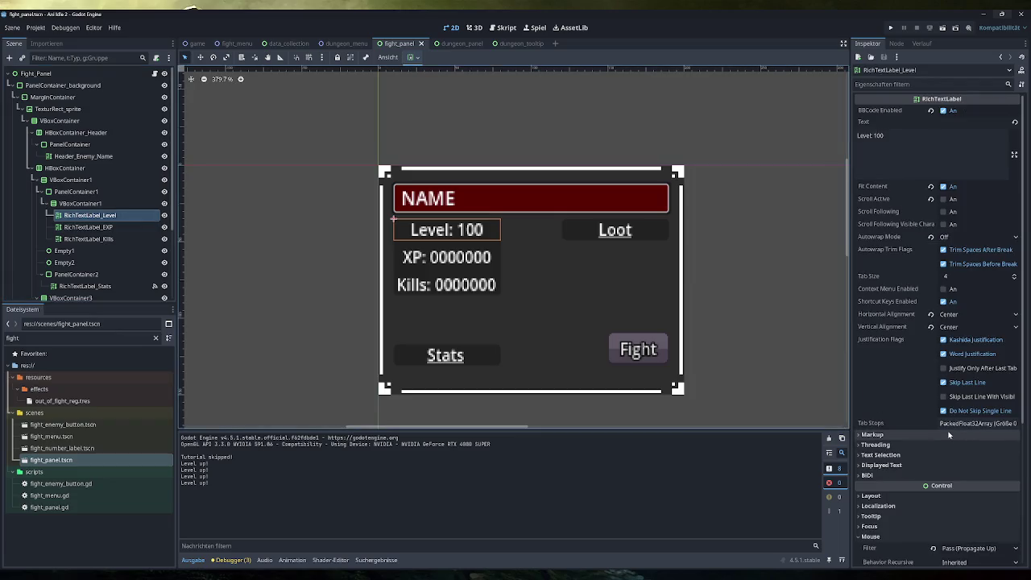
scroll(902, 427, "down", 5)
left_click(913, 474)
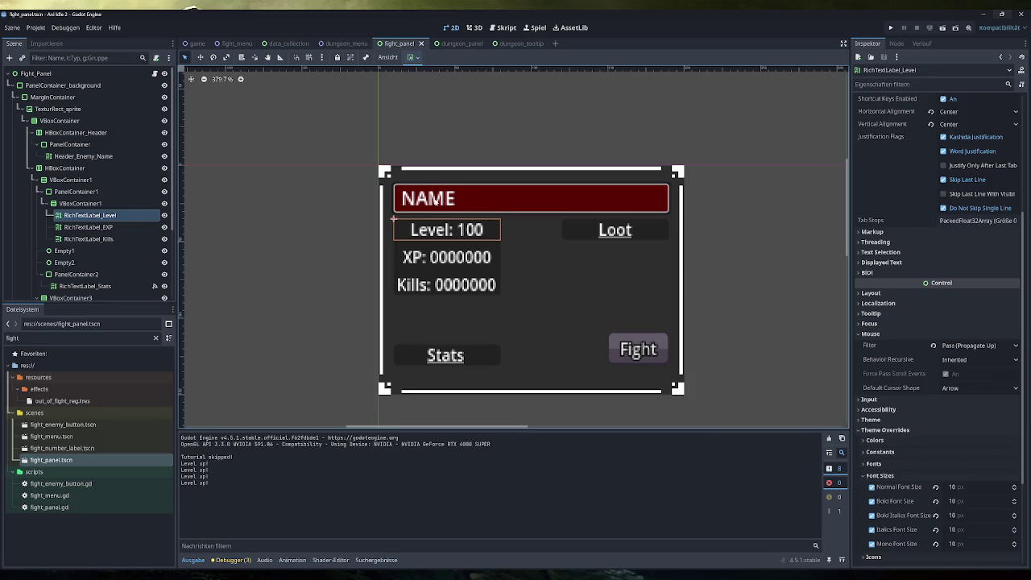
Step: Check Header_Enemy_Name's theme overrides, then relaunch the game
left_click(96, 156)
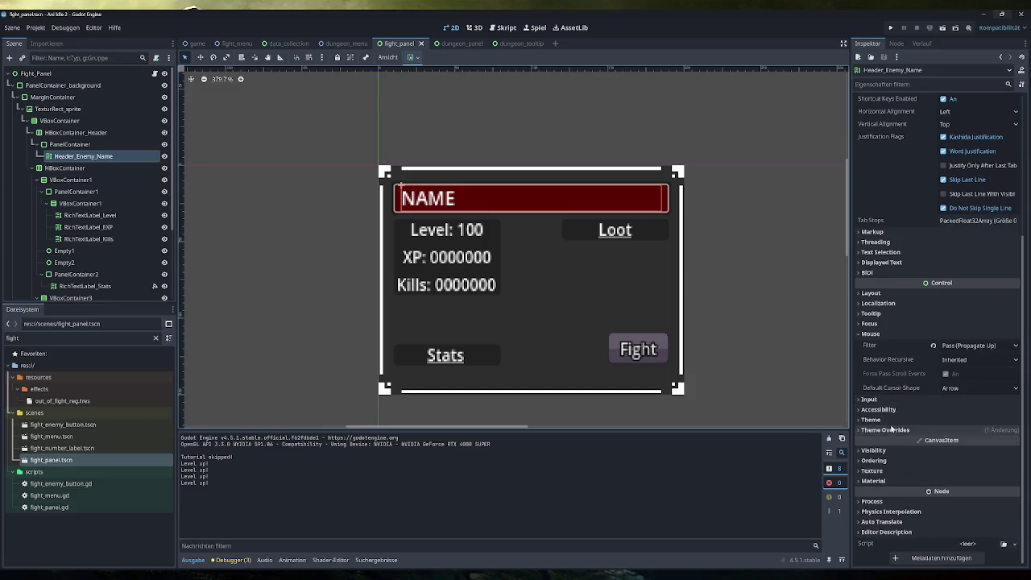
left_click(902, 429)
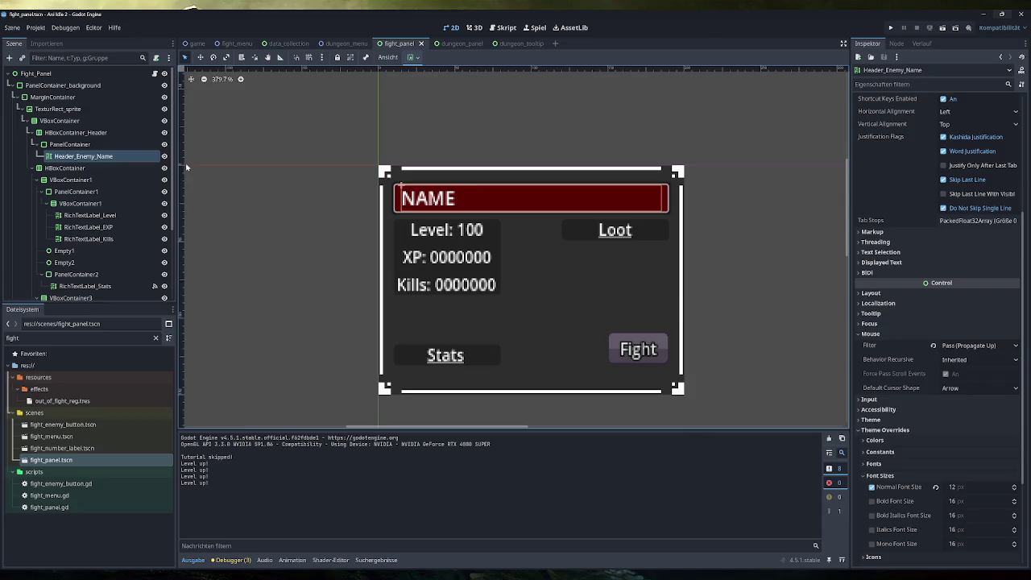
left_click(280, 235)
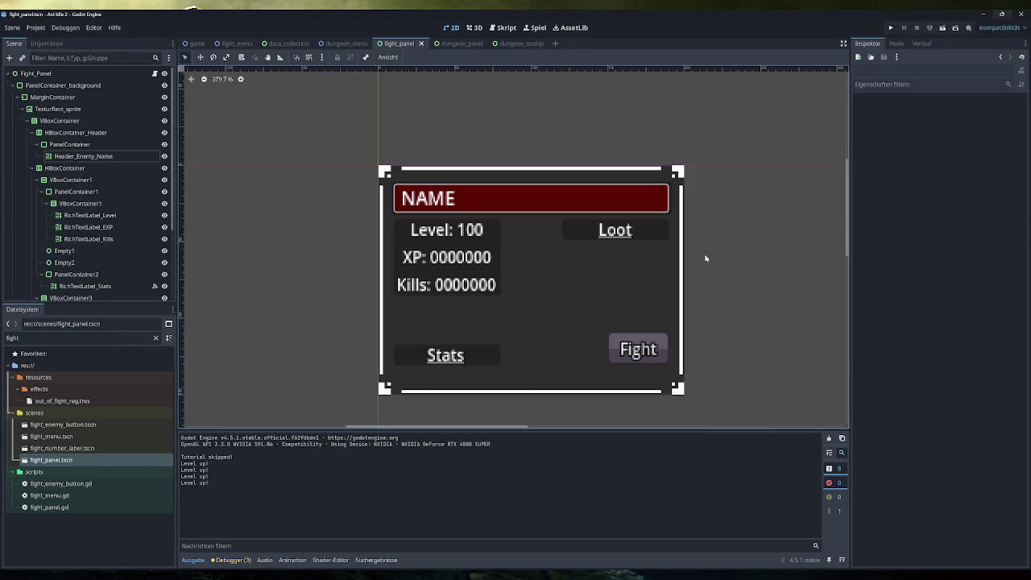
left_click(890, 28)
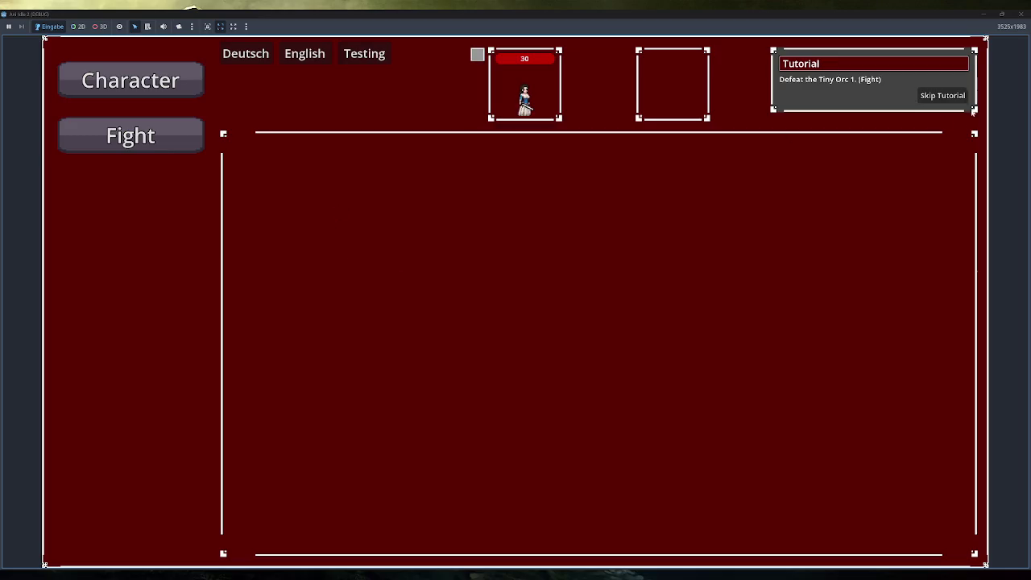
Step: Skip the tutorial and open the Tutorial Dungeon's Enemies tooltip listing Tiny Orc 1–4 and the Orc Boss
left_click(938, 97)
left_click(154, 253)
left_click(362, 182)
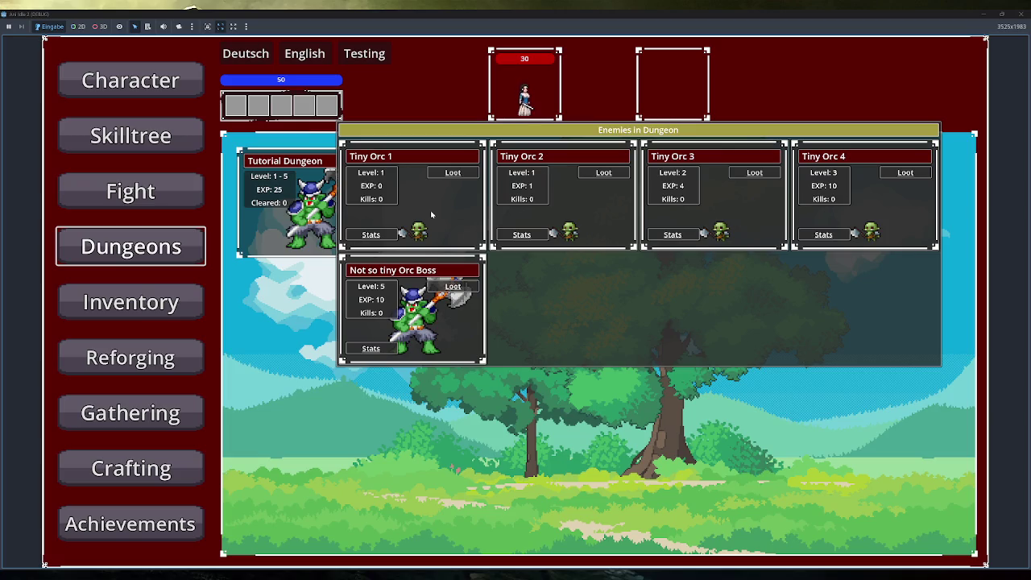
Step: Close the AniIdle debug window and switch back to the dungeon_tooltip scene tab
left_click(1020, 14)
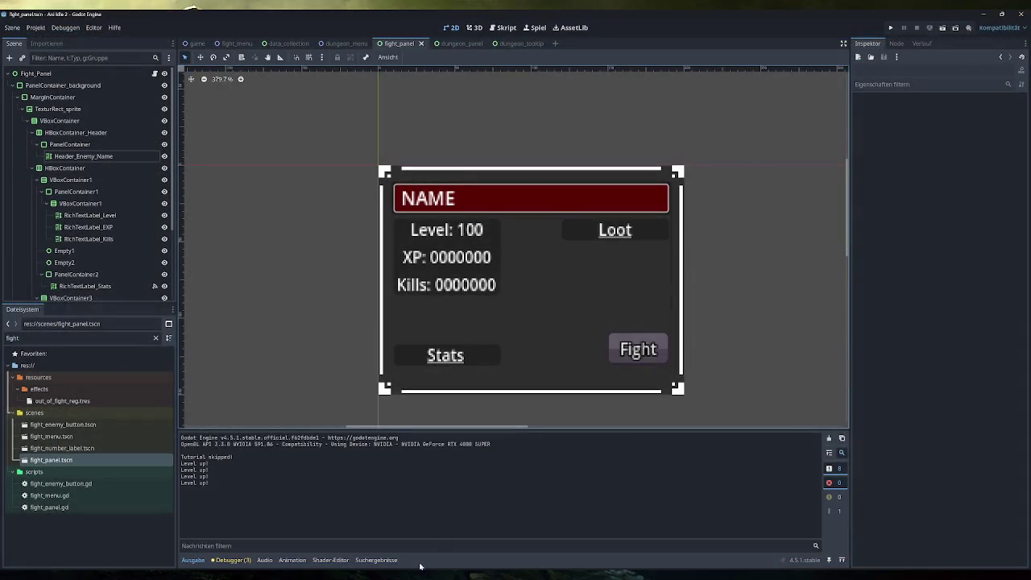
left_click(522, 43)
Step: Change VBoxContainer_Enemies to a VBoxContainer and assign it as the Enemy Panel Container
right_click(80, 158)
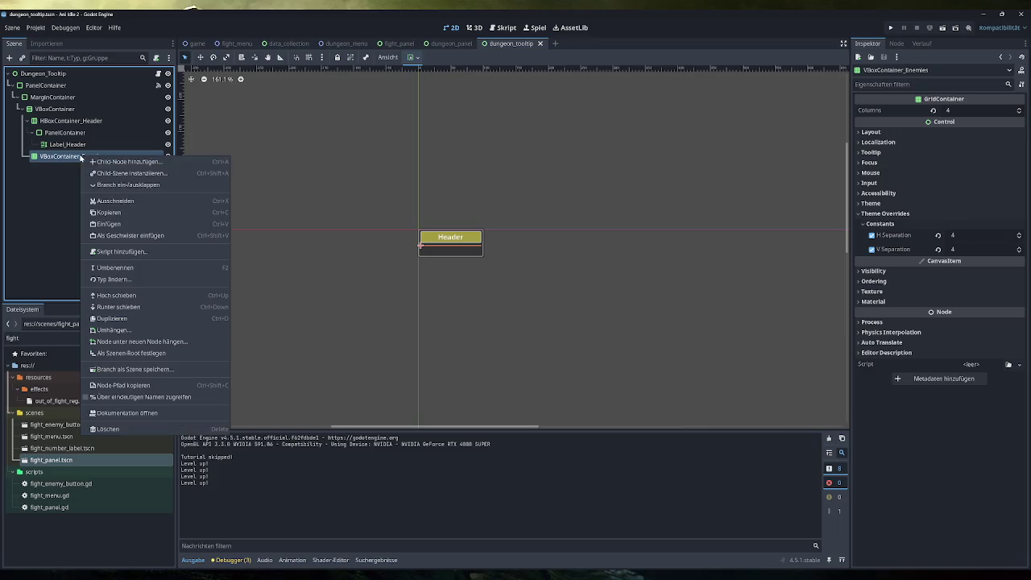
left_click(137, 279)
type("boxcontainer")
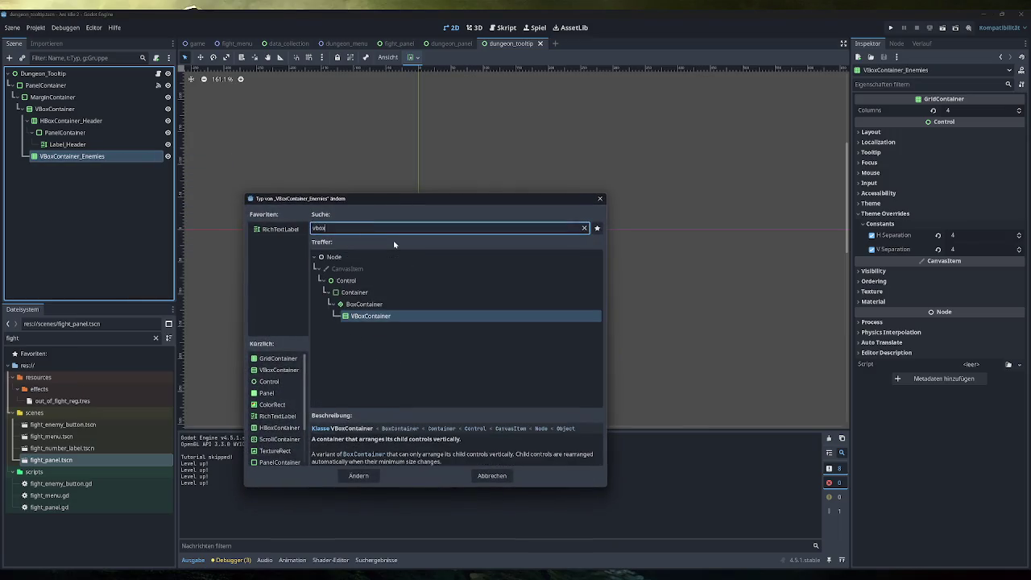
key("Return")
key("ctrl+s")
left_click_drag(88, 158, 974, 122)
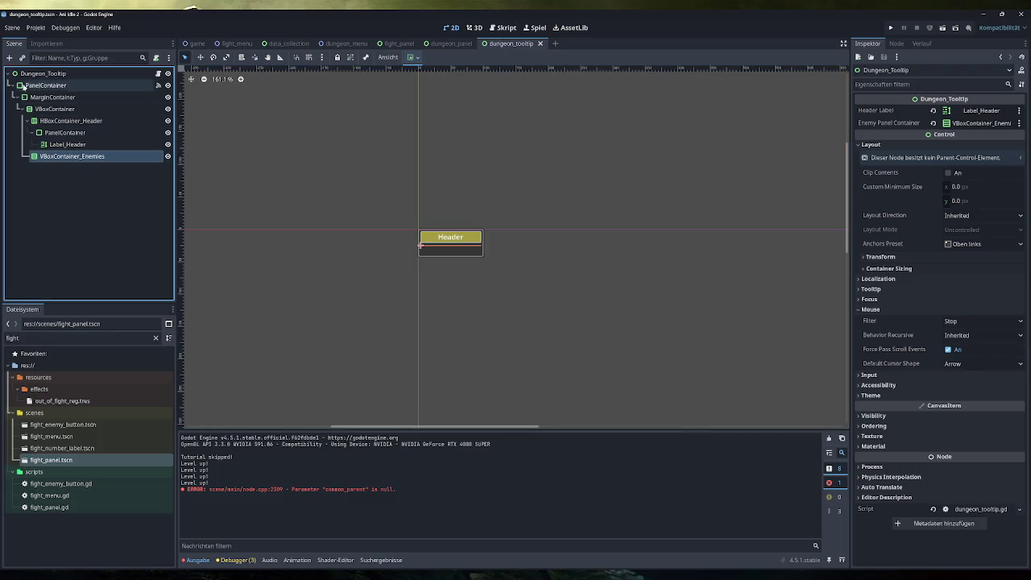
Step: Add a ScrollContainer, nest the enemy list inside it, and rename it ScrollContainer_Enemies
left_click(9, 58)
type("croll")
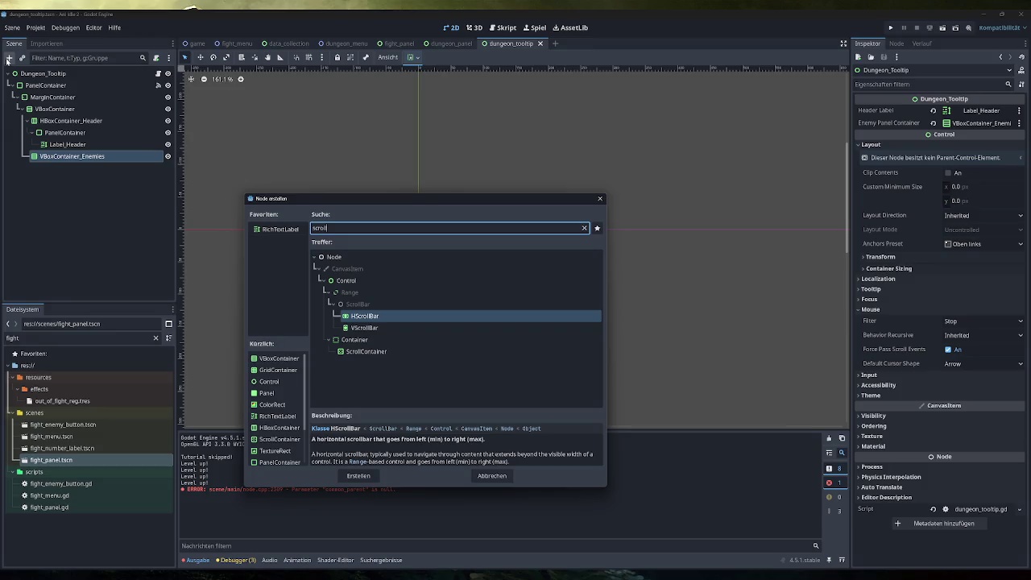
key("Return")
mouse_move(64, 168)
left_mouse_down()
mouse_move(75, 157)
mouse_move(44, 123)
mouse_move(48, 109)
left_mouse_up()
left_click_drag(52, 156, 60, 169)
left_click(87, 158)
double_click(101, 157)
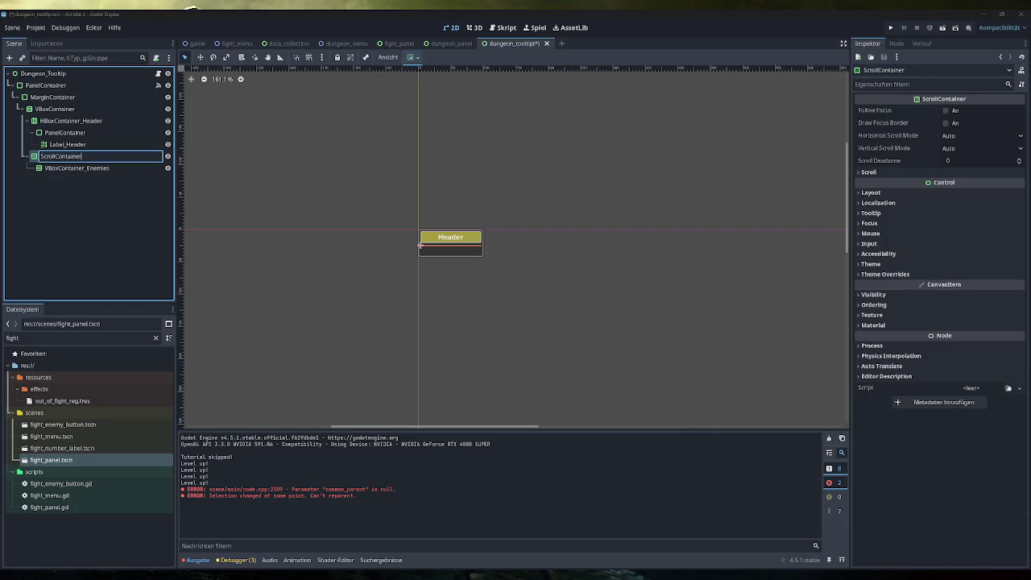
type("_Enemies")
key("Return")
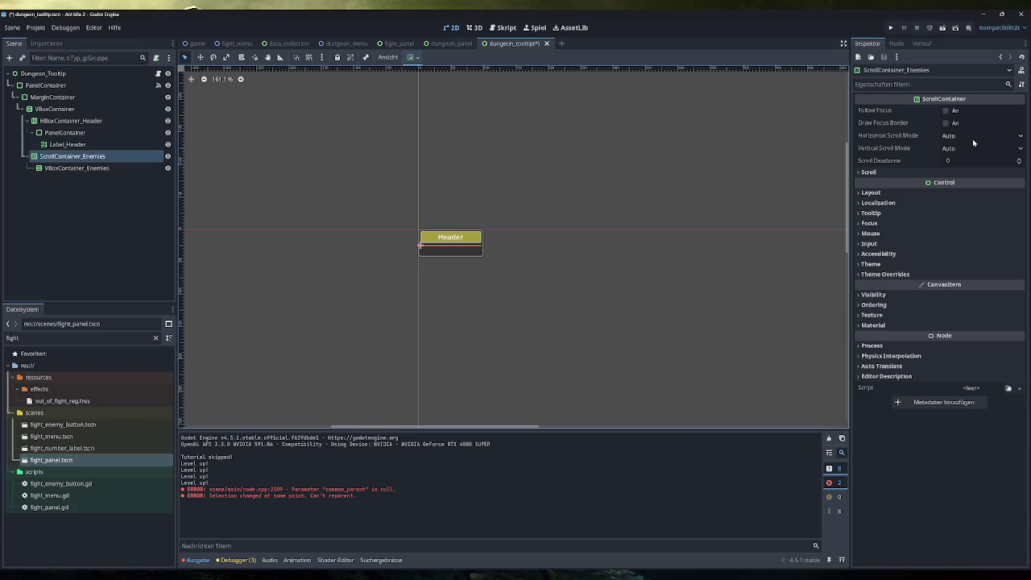
Step: Clear the output log, save the scene, and check the new ScrollContainer_Enemies hierarchy
left_click(902, 172)
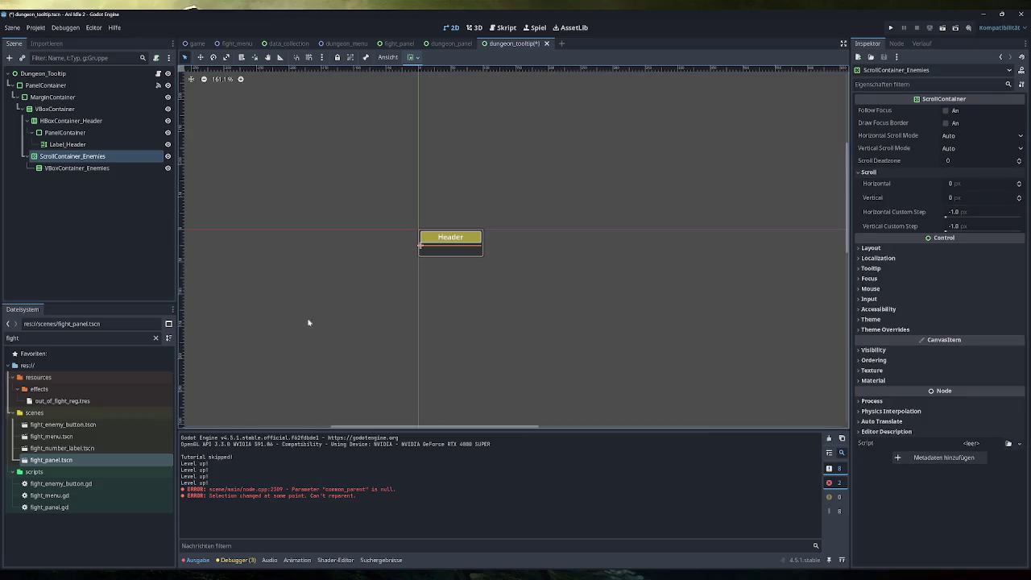
left_click(829, 439)
key("ctrl+s")
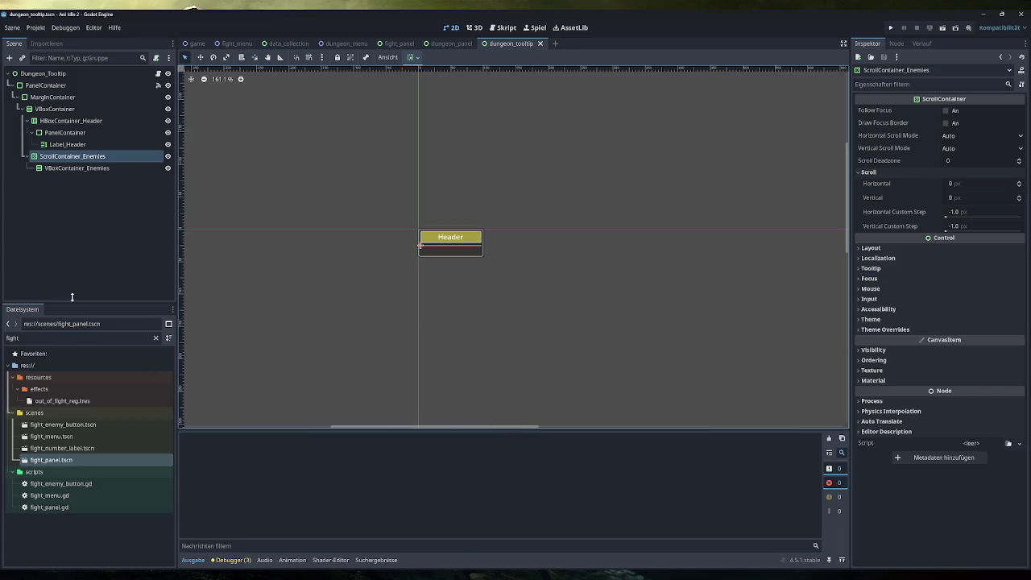
left_click(101, 167)
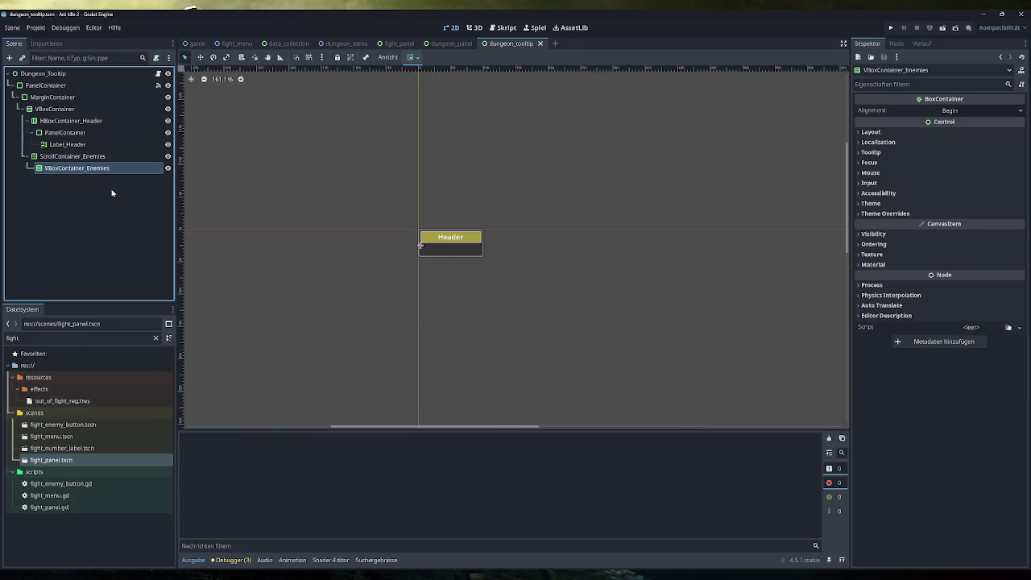
key("Up")
key("Up")
key("Up")
key("Down")
key("Down")
key("Down")
left_click(73, 156)
left_click(82, 169)
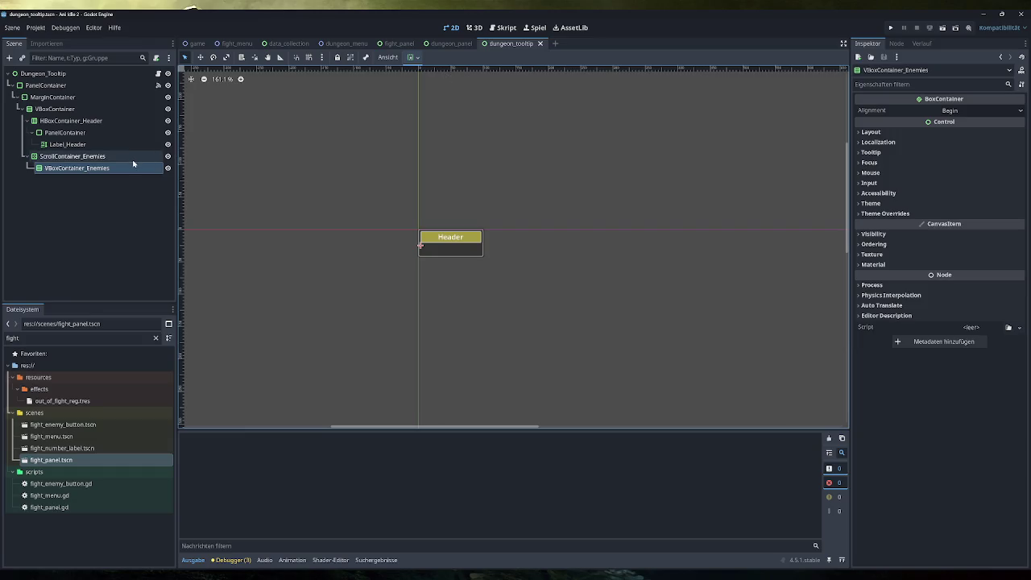
left_click(81, 460)
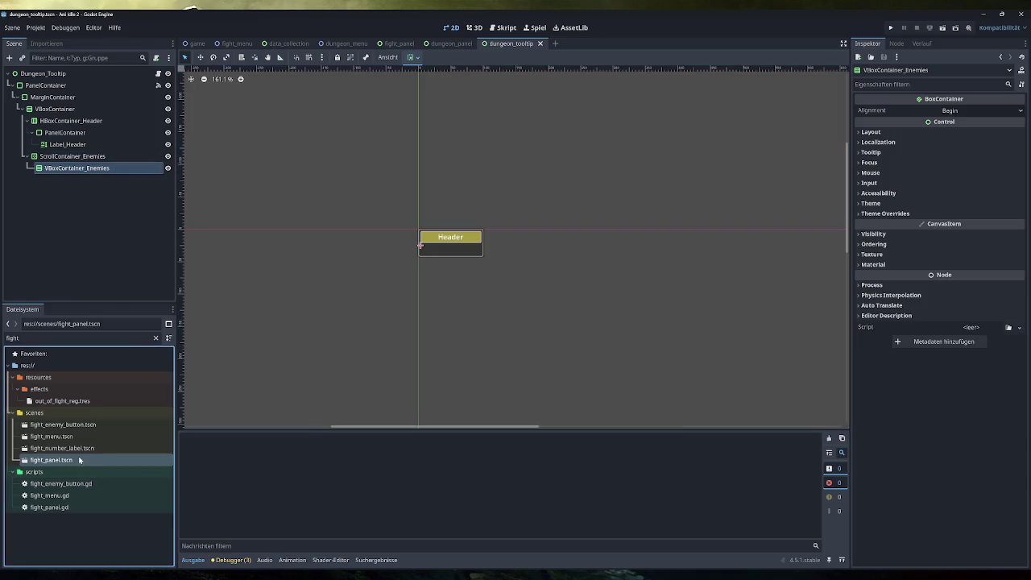
Step: Instance fight_panel.tscn into VBoxContainer_Enemies and duplicate it as placeholder panels
left_click_drag(94, 465, 96, 172)
left_click(91, 180)
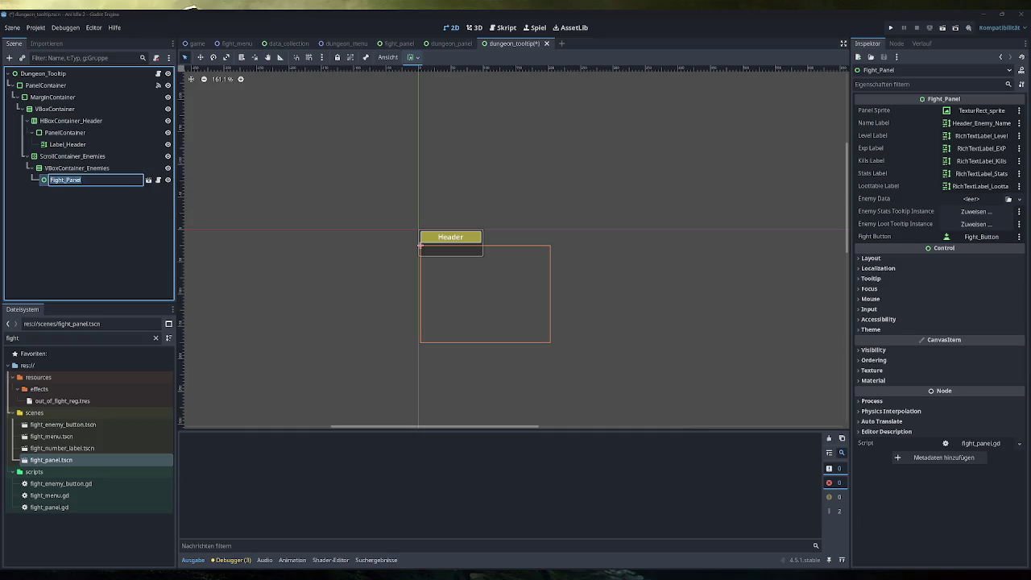
key("ctrl+d")
key("ctrl+d")
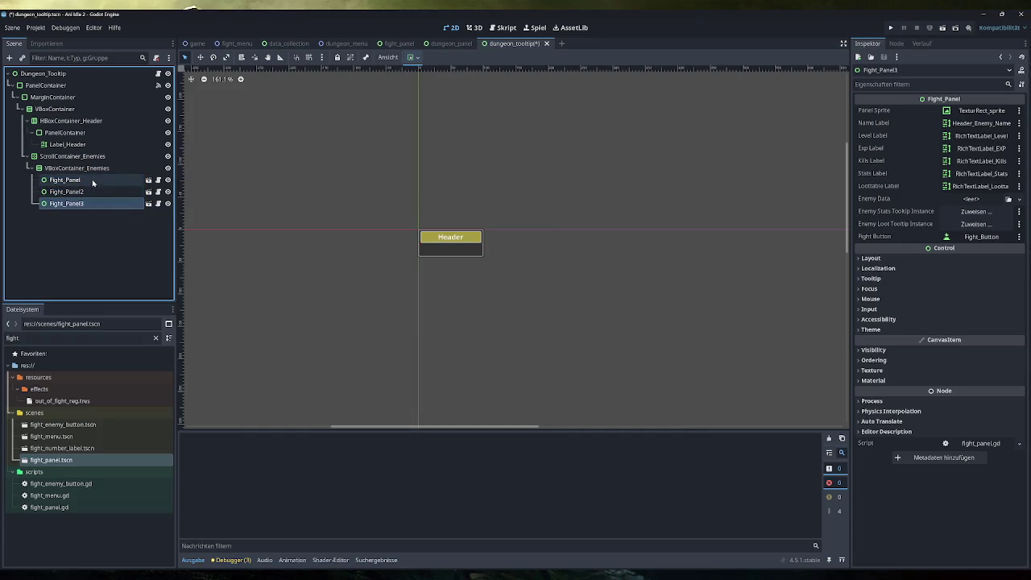
left_click(91, 167)
Step: Toggle Follow Focus and Draw Focus Border on ScrollContainer_Enemies and set Fill sizing with vertical expand
left_click(91, 157)
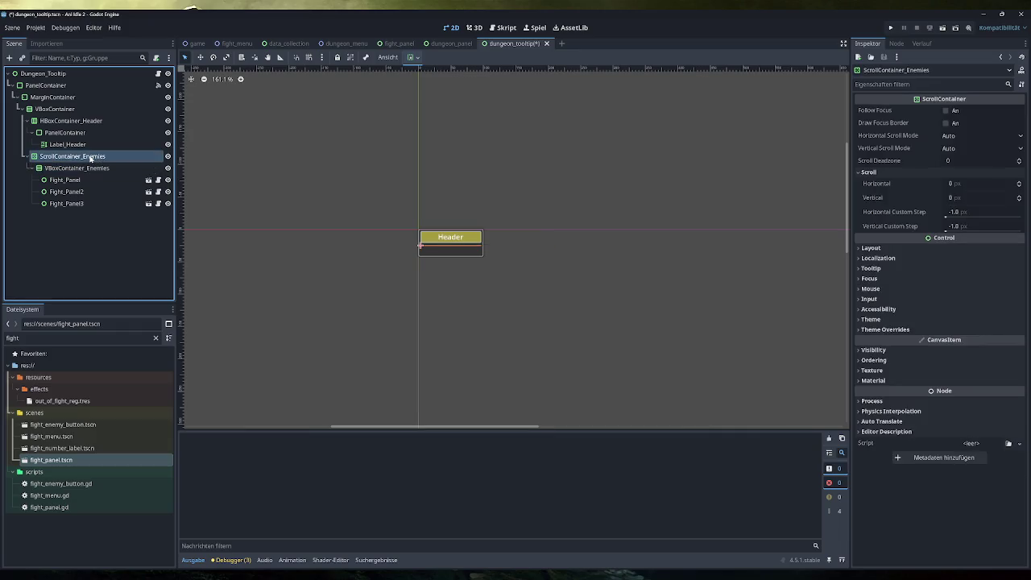
left_click(947, 111)
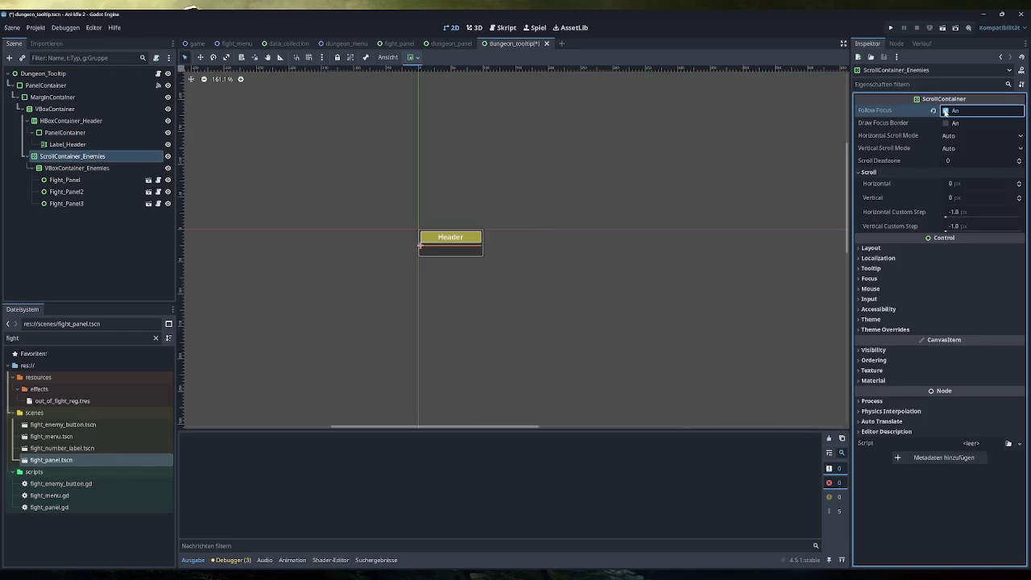
left_click(945, 123)
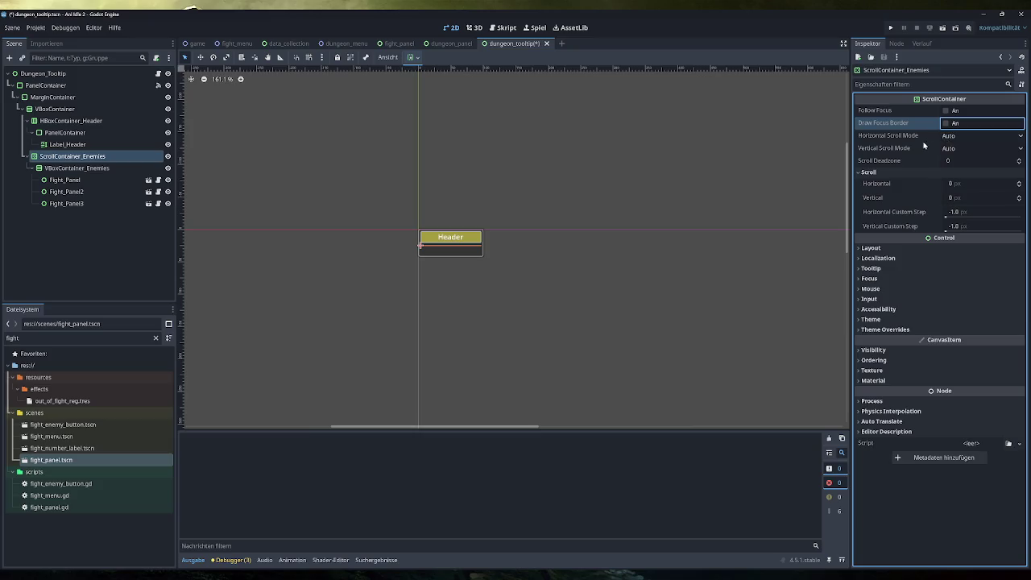
left_click(911, 247)
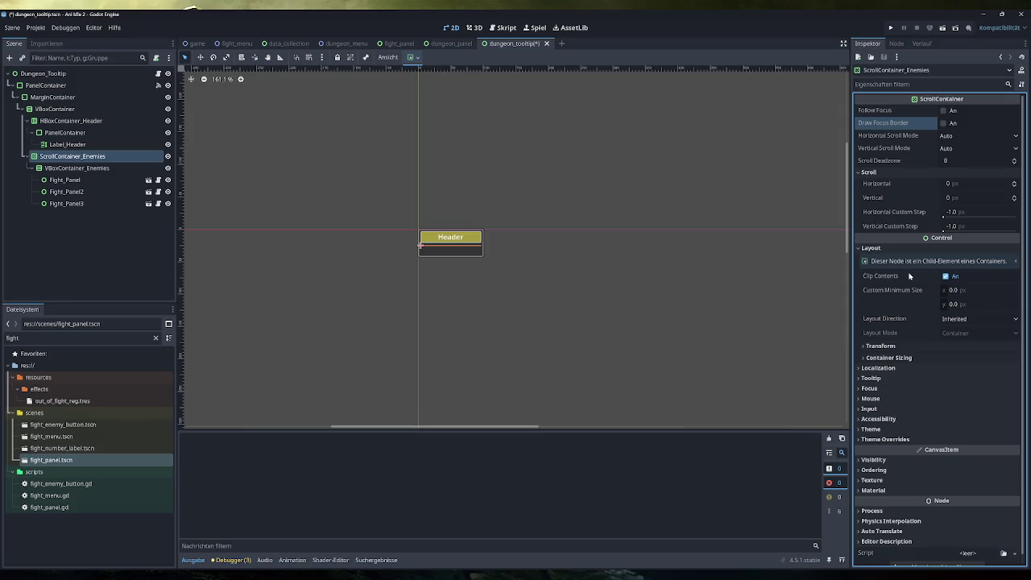
left_click(900, 357)
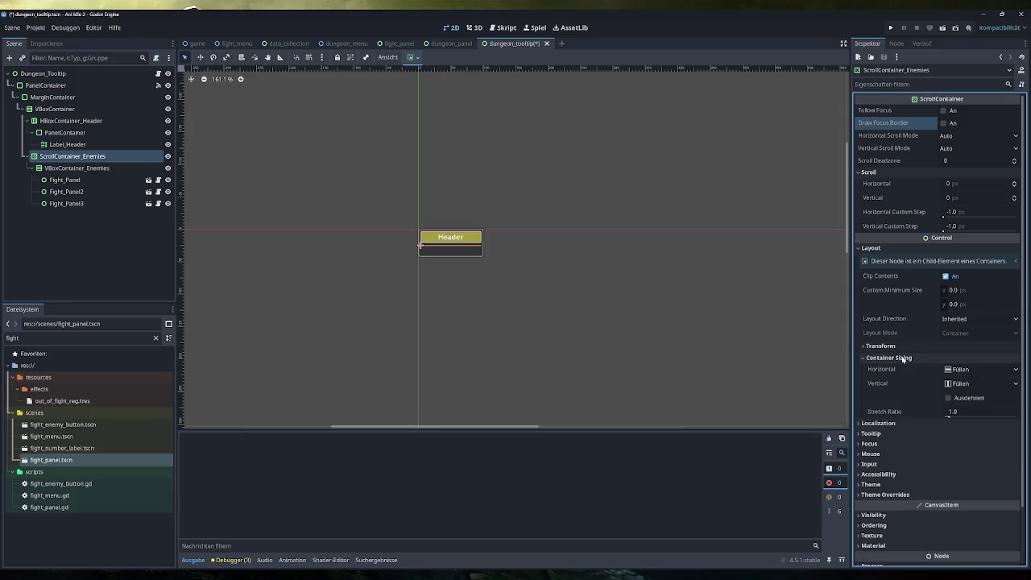
left_click(948, 400)
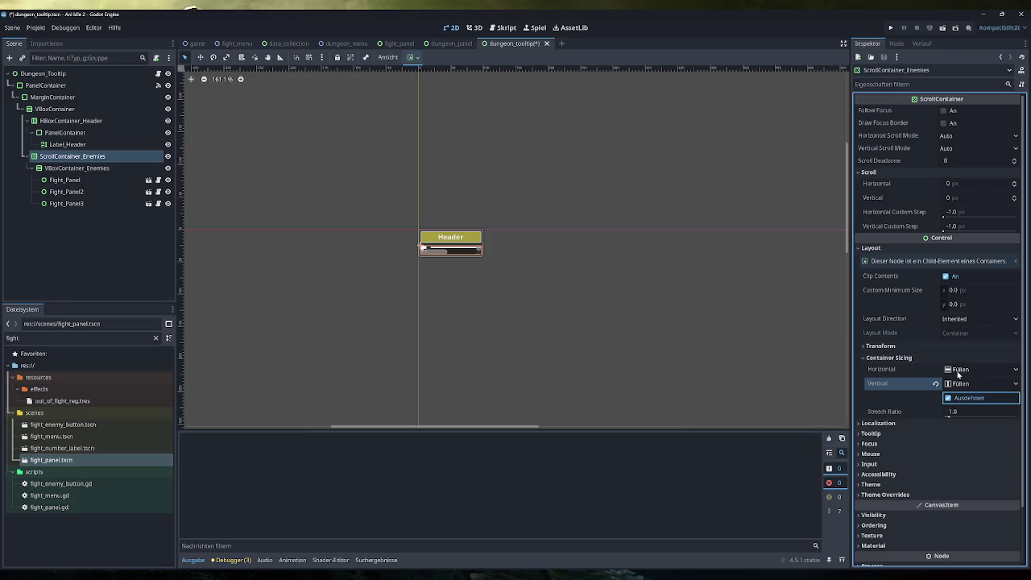
left_click(957, 369)
left_click(957, 373)
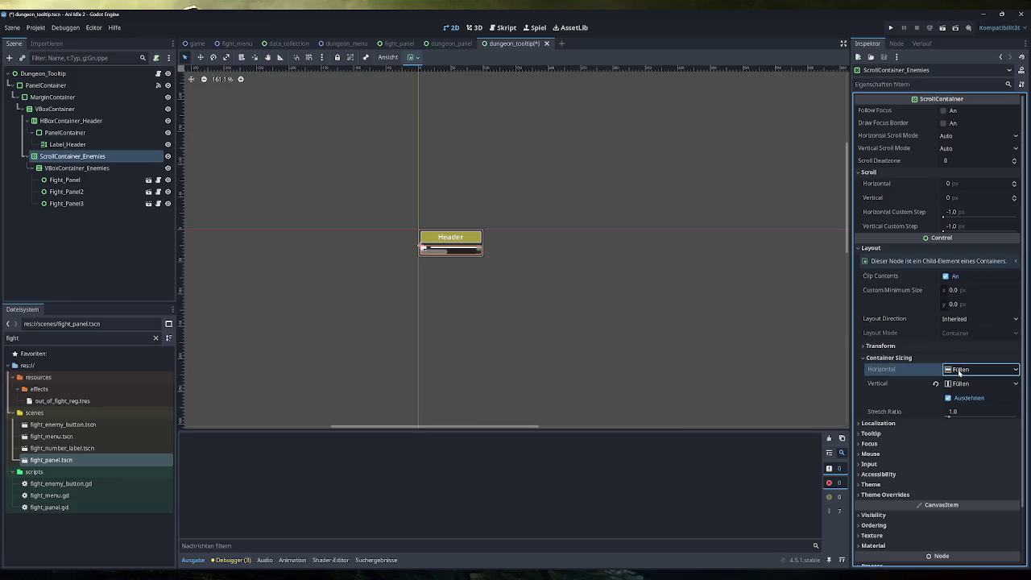
left_click(958, 372)
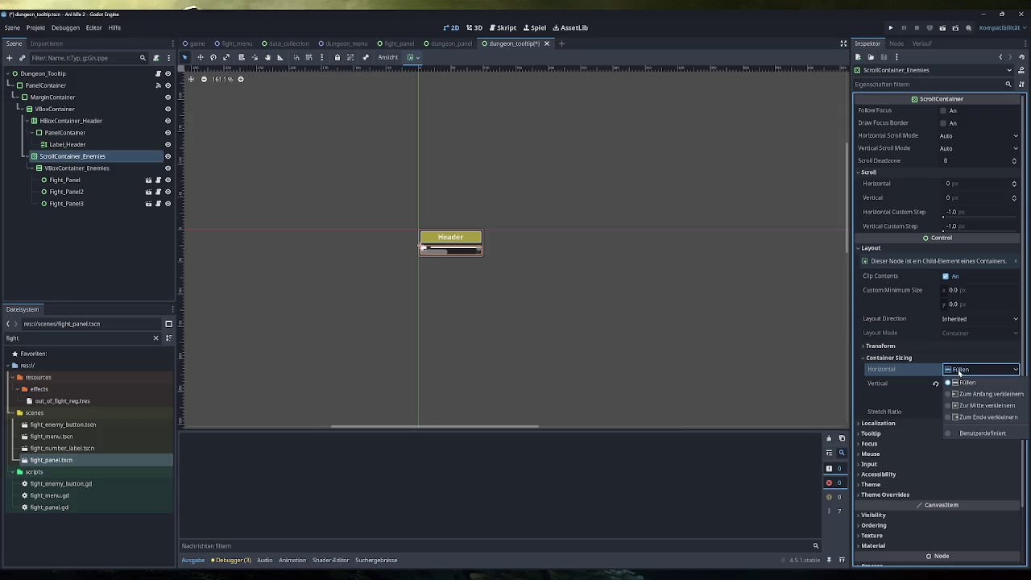
left_click(958, 372)
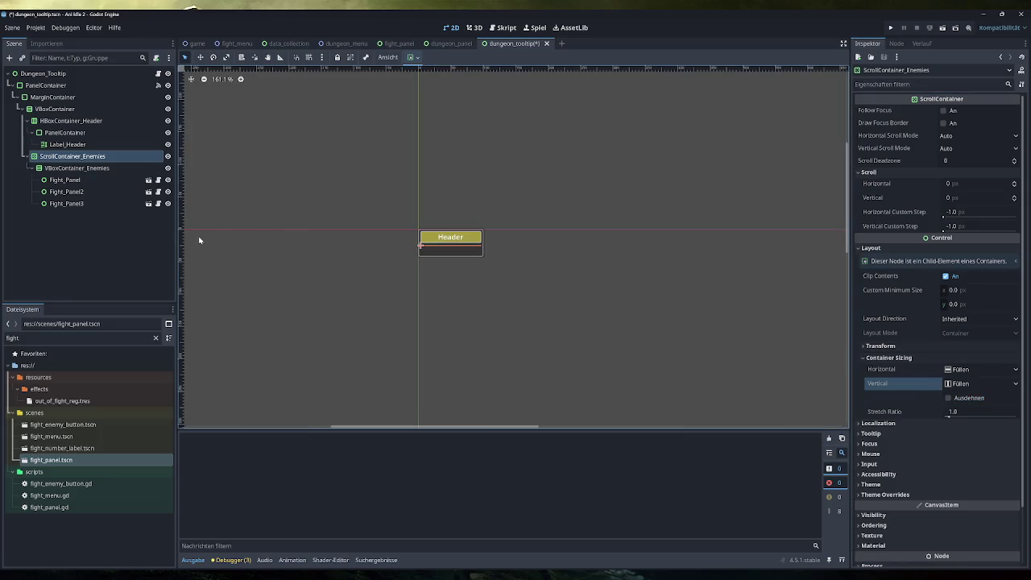
left_click(81, 170)
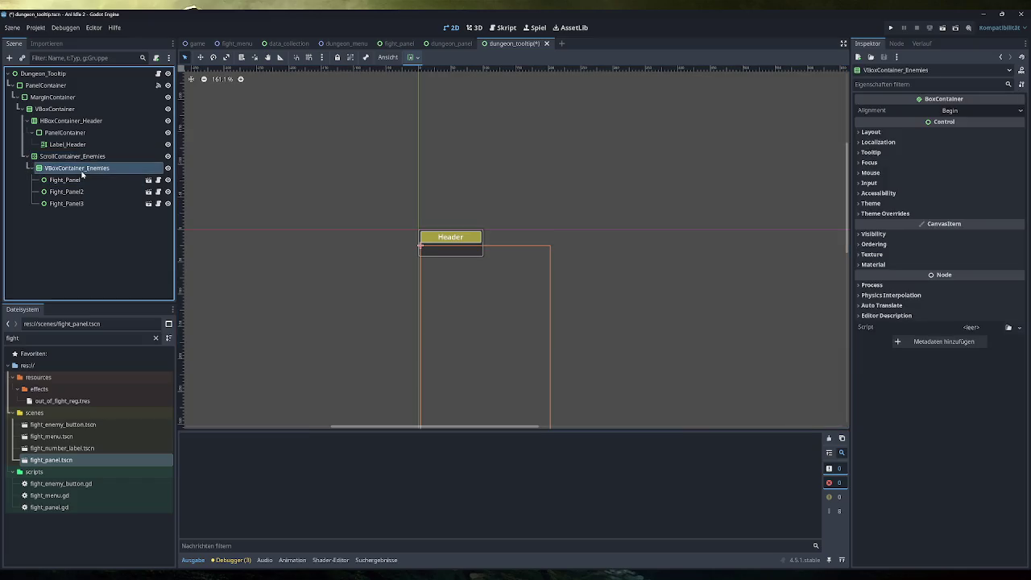
key("Up")
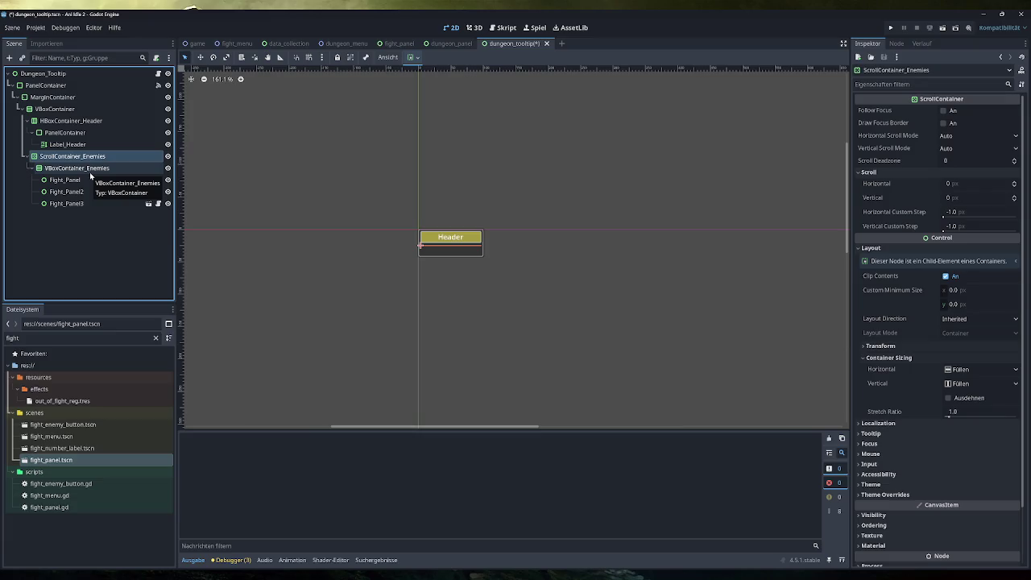
left_click(965, 134)
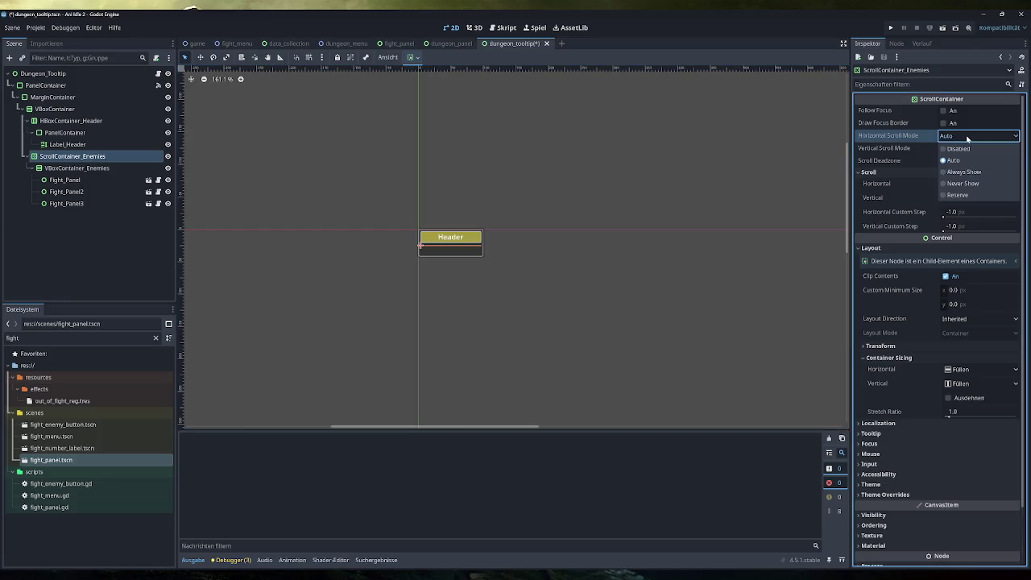
left_click(963, 150)
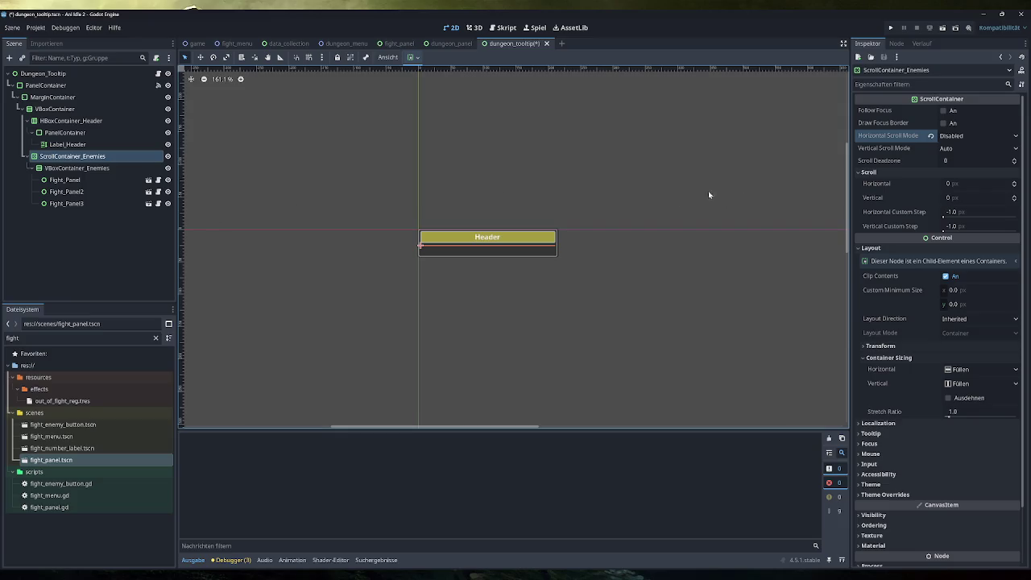
left_click(962, 148)
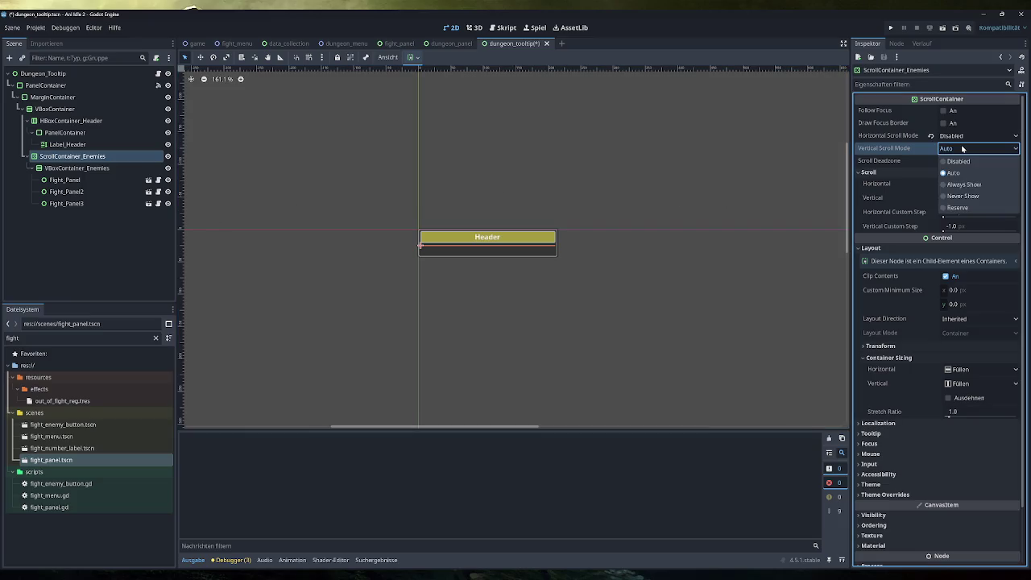
left_click(962, 148)
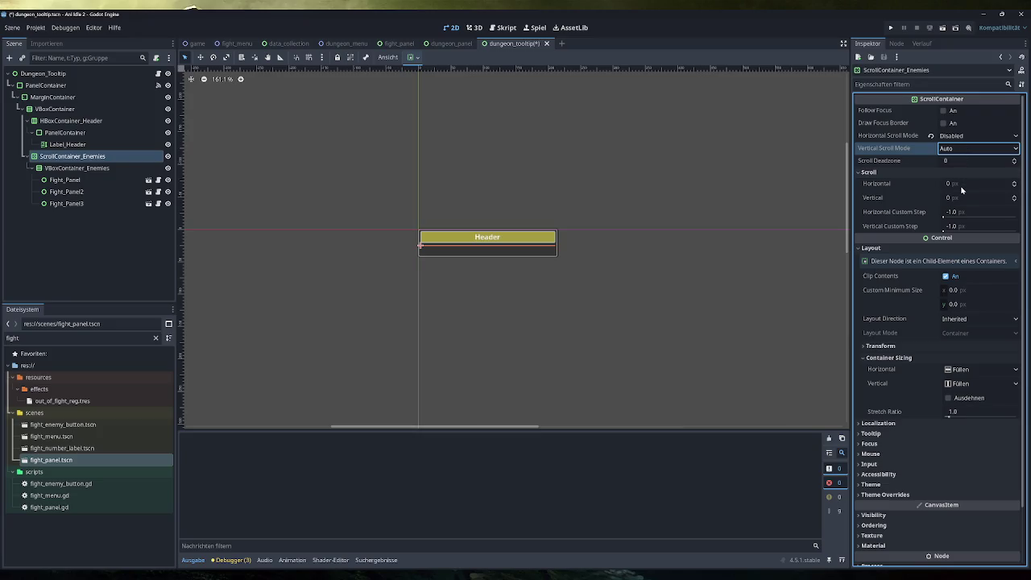
left_click(118, 170)
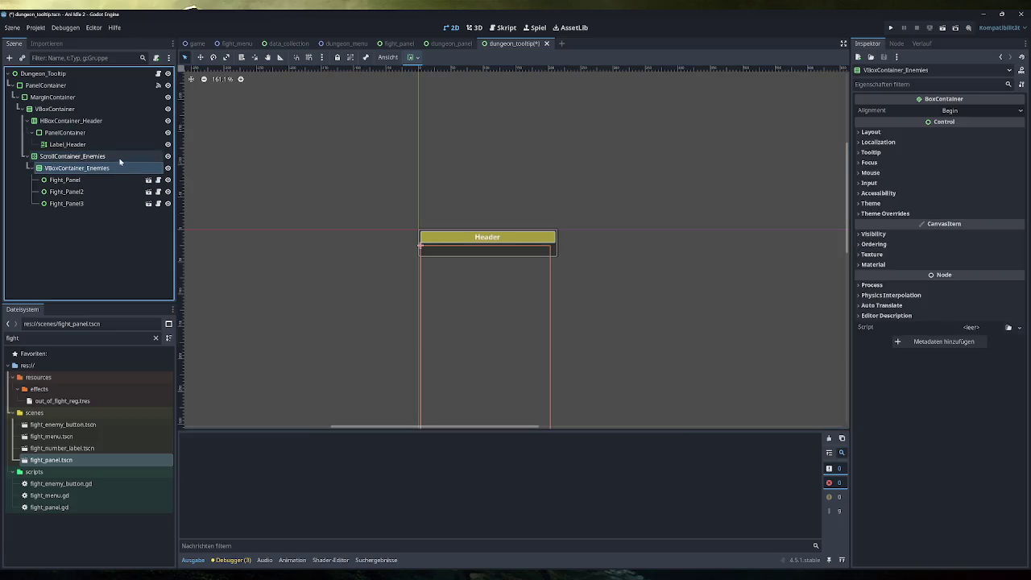
left_click(119, 159)
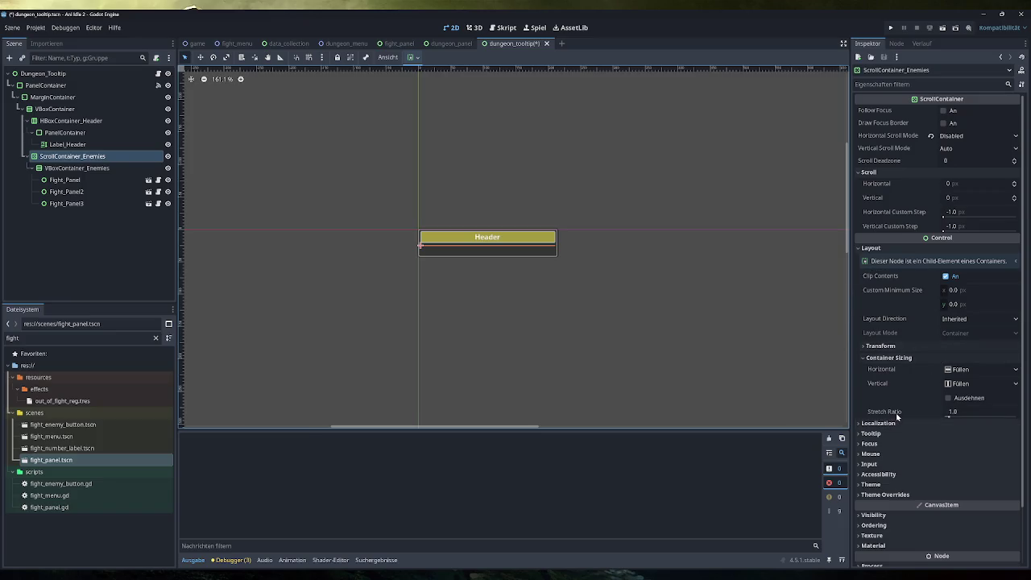
left_click(949, 399)
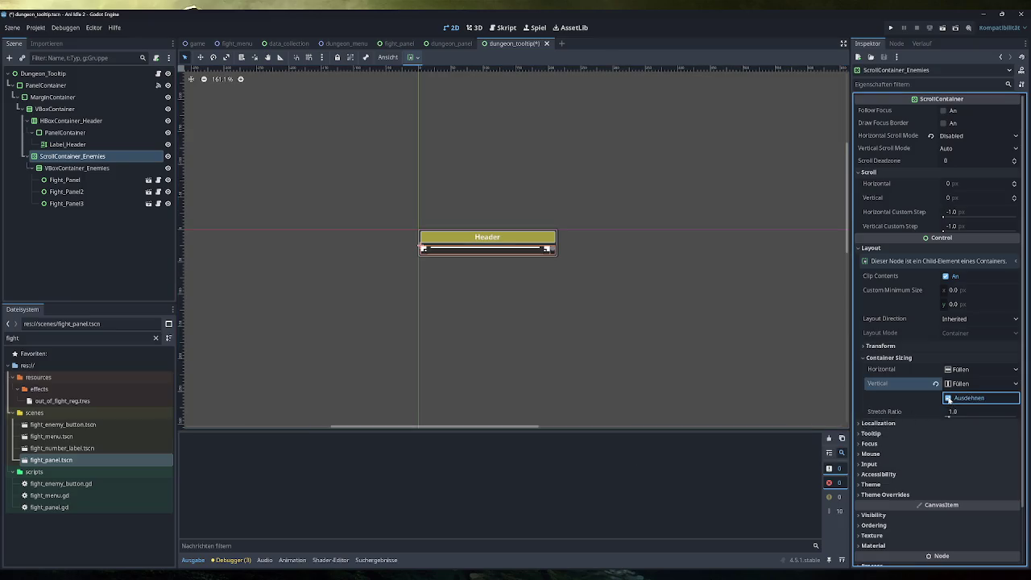
left_click(948, 399)
left_click(949, 399)
left_click(948, 399)
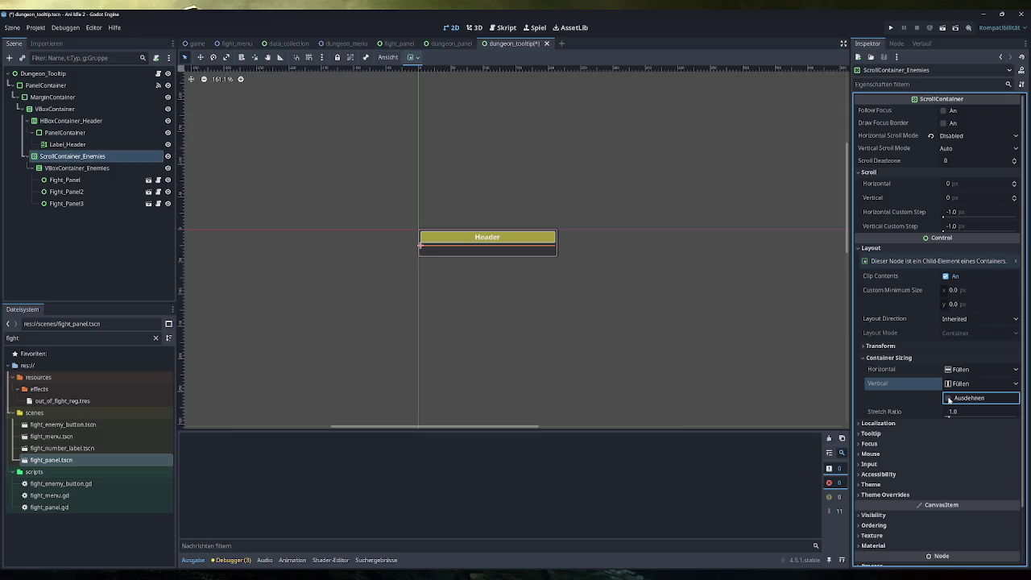
left_click(948, 149)
left_click(951, 159)
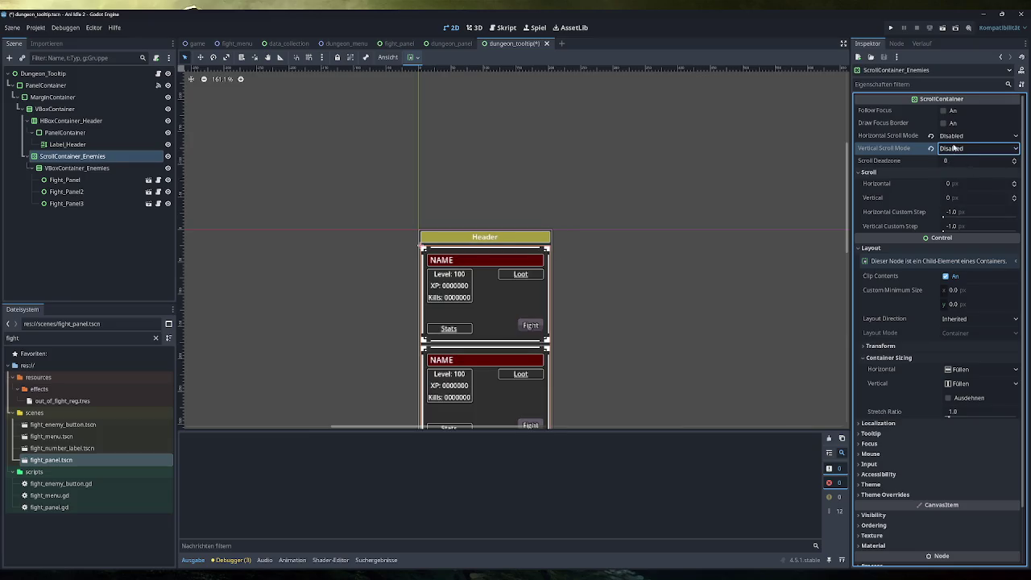
left_click(956, 148)
left_click(962, 183)
left_click(956, 148)
left_click(962, 196)
left_click(956, 149)
left_click(959, 207)
left_click(956, 148)
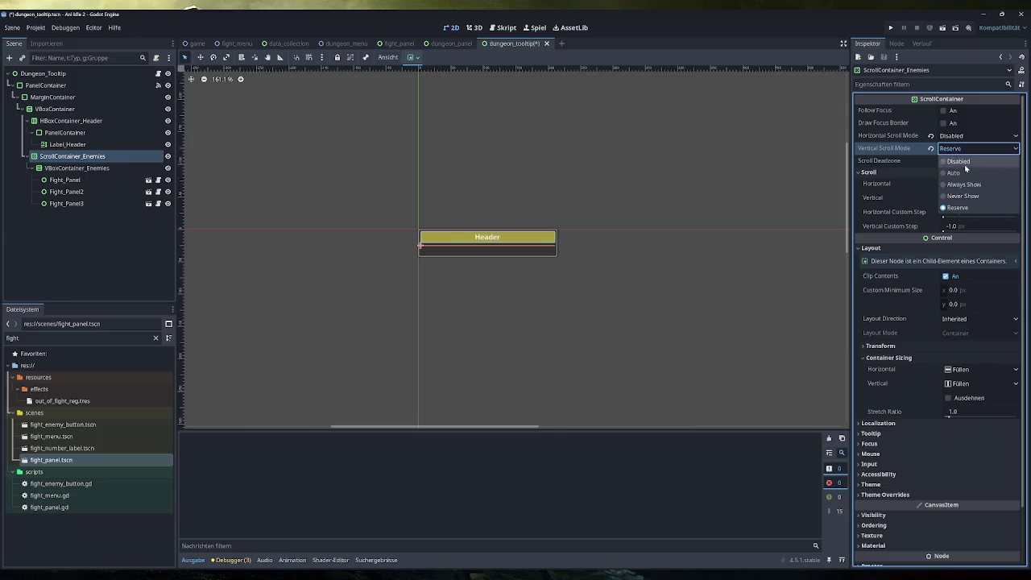
left_click(960, 161)
left_click(958, 148)
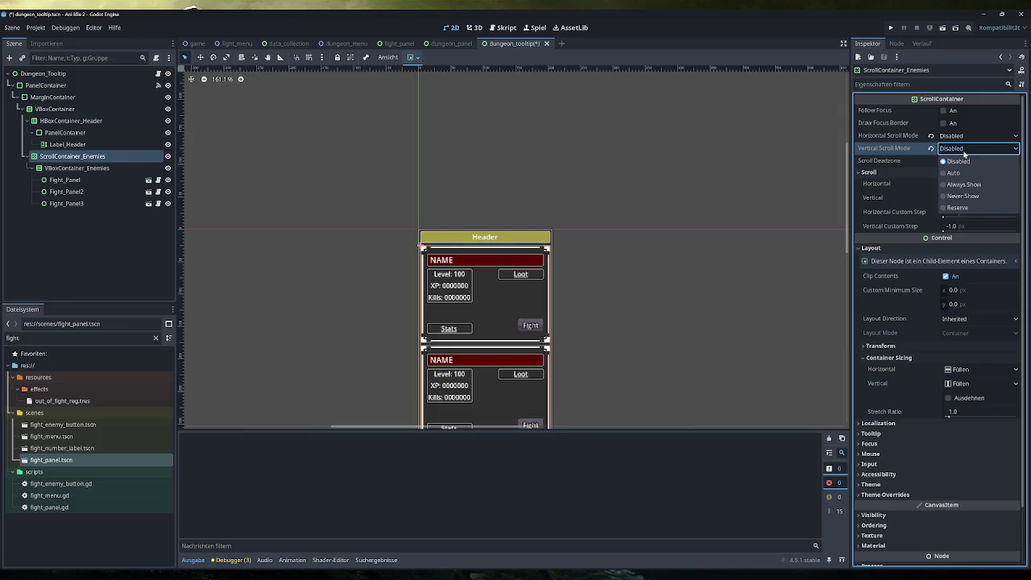
left_click(963, 171)
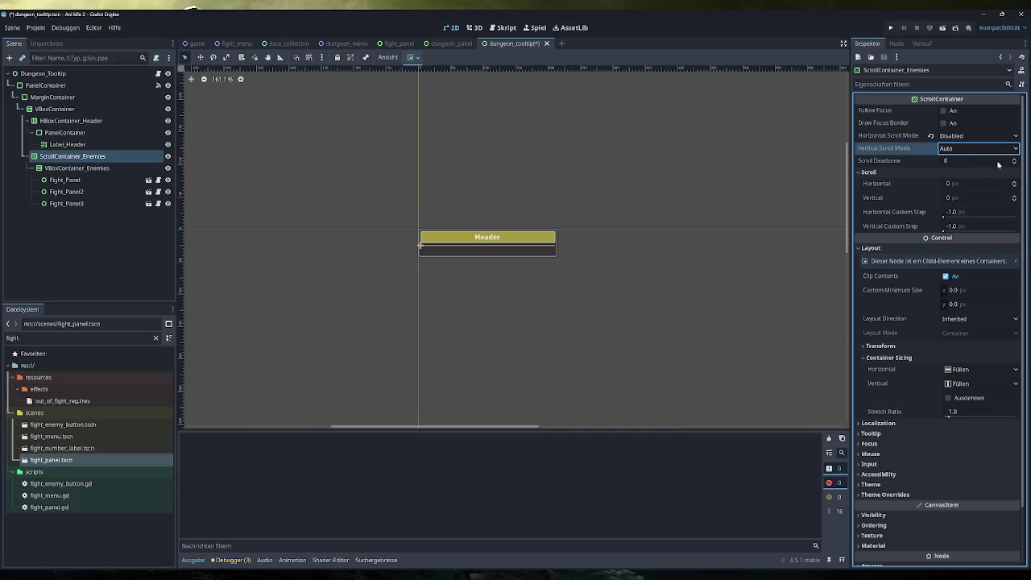
left_click(1015, 158)
left_click_drag(1015, 160, 936, 162)
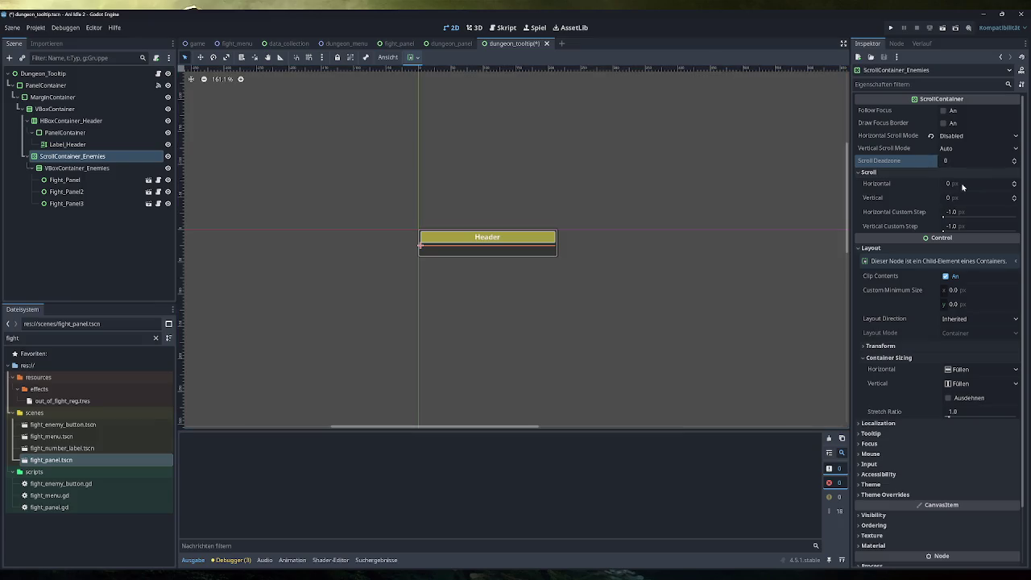
Step: Try a 458 px vertical scroll offset on ScrollContainer_Enemies, then reset it to 0
left_click(964, 187)
left_click_drag(966, 197, 991, 197)
left_click(932, 198)
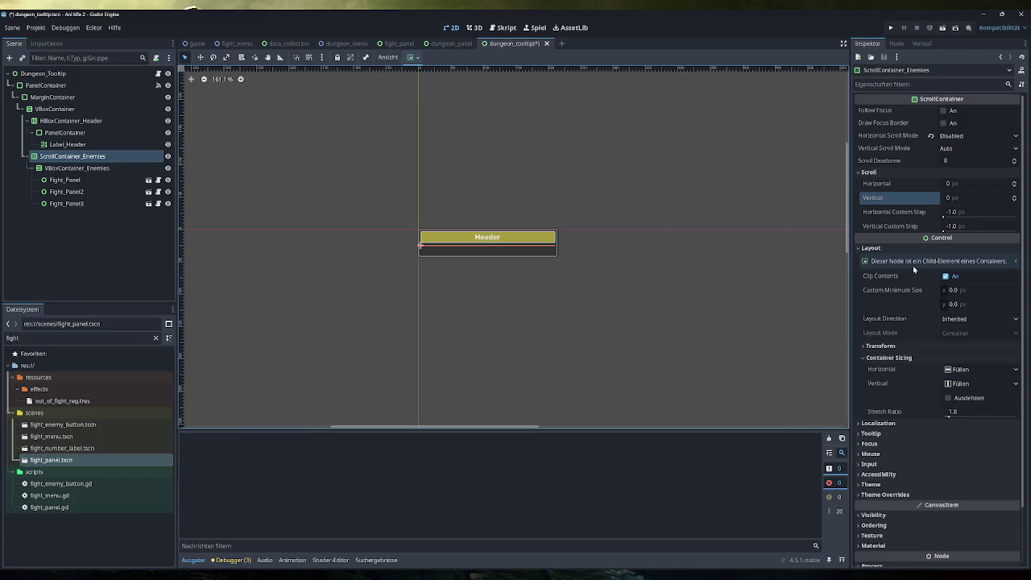
Step: Set the container's custom minimum height to 500, after briefly trying 100
left_click_drag(955, 305, 999, 304)
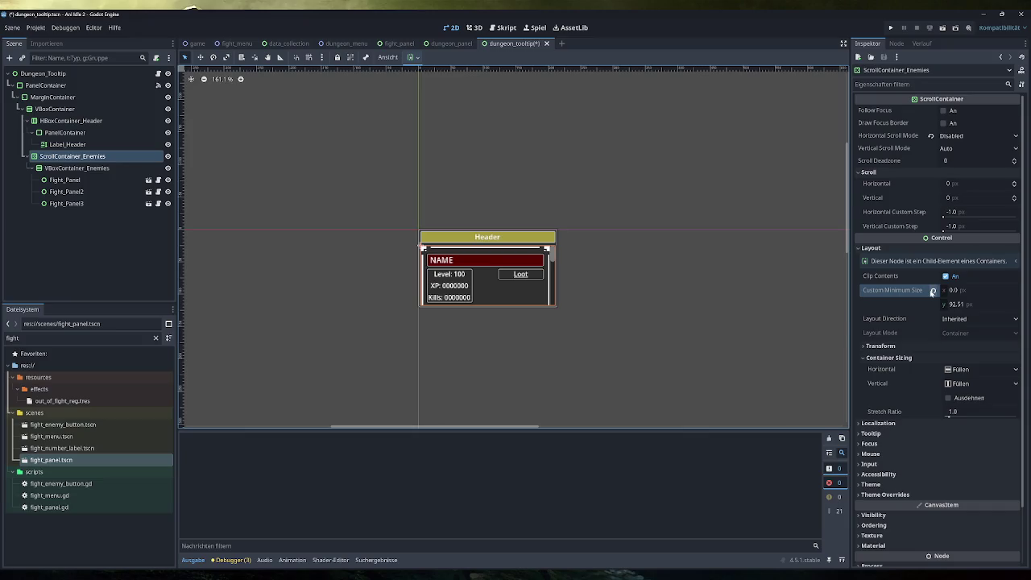
left_click(952, 303)
type("100")
key("Return")
left_click(956, 304)
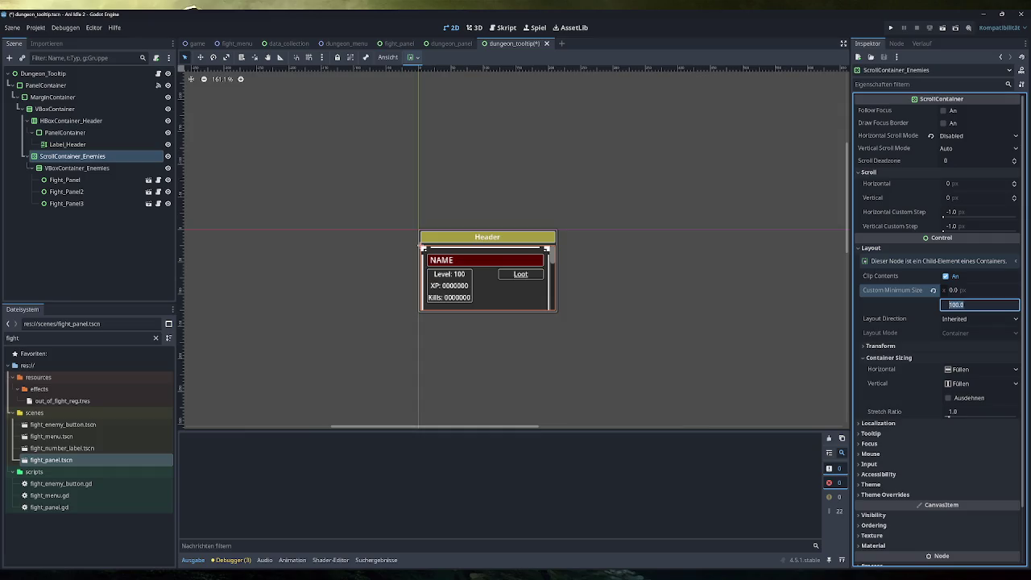
type("500")
key("Return")
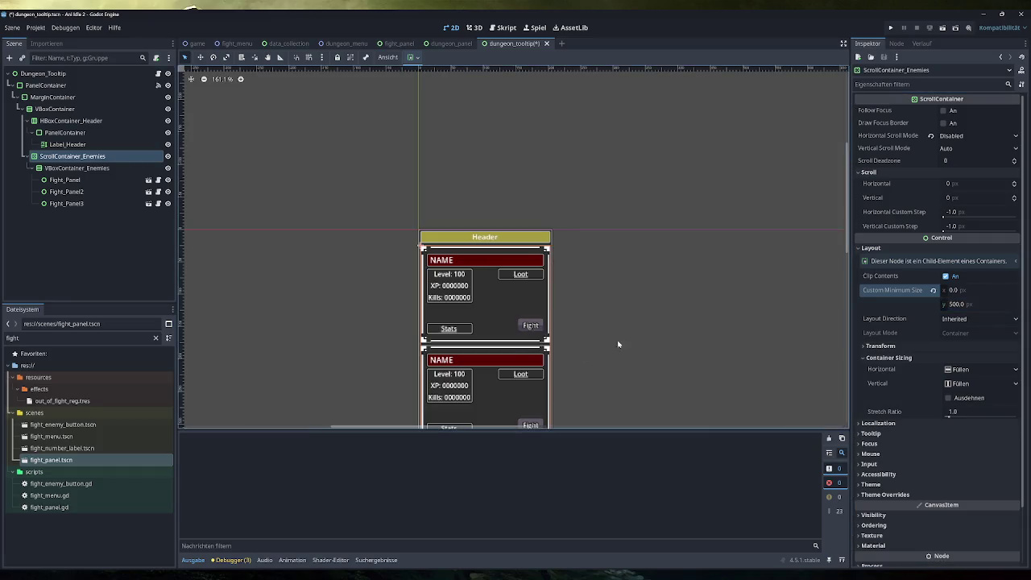
Step: Delete Fight_Panel, Fight_Panel2 and Fight_Panel3 from the enemy list and run the project
scroll(630, 319, "down", 2)
scroll(631, 319, "down", 2)
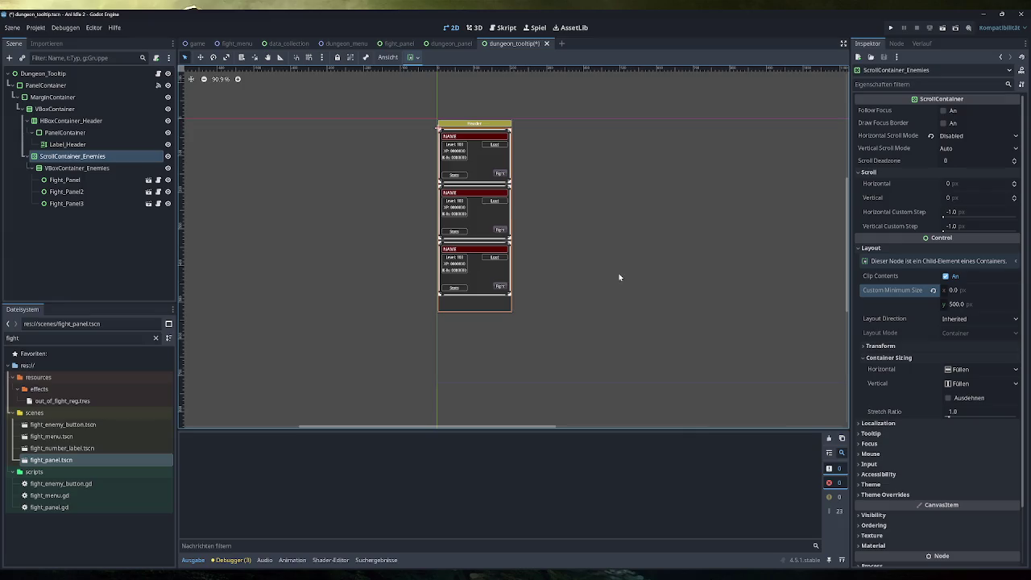
scroll(619, 277, "up", 2)
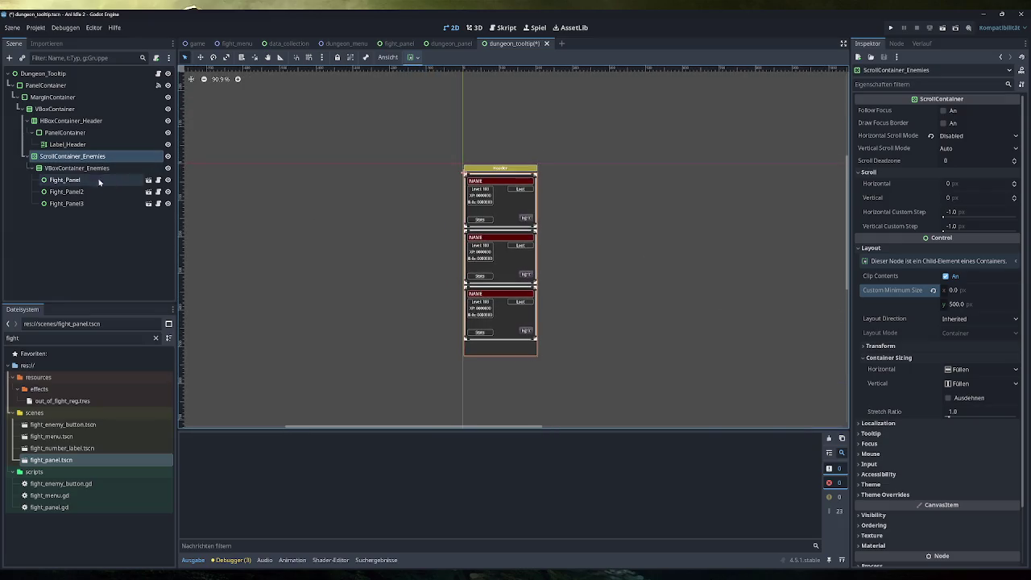
left_click(64, 179)
left_click(85, 204, "shift")
key("Delete")
key("Return")
left_click(121, 155)
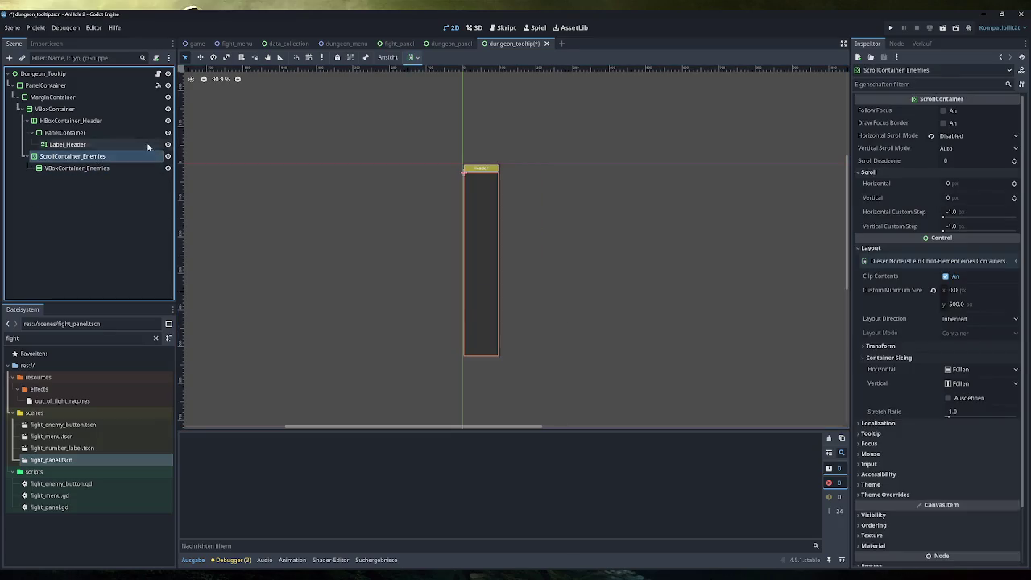
left_click(890, 28)
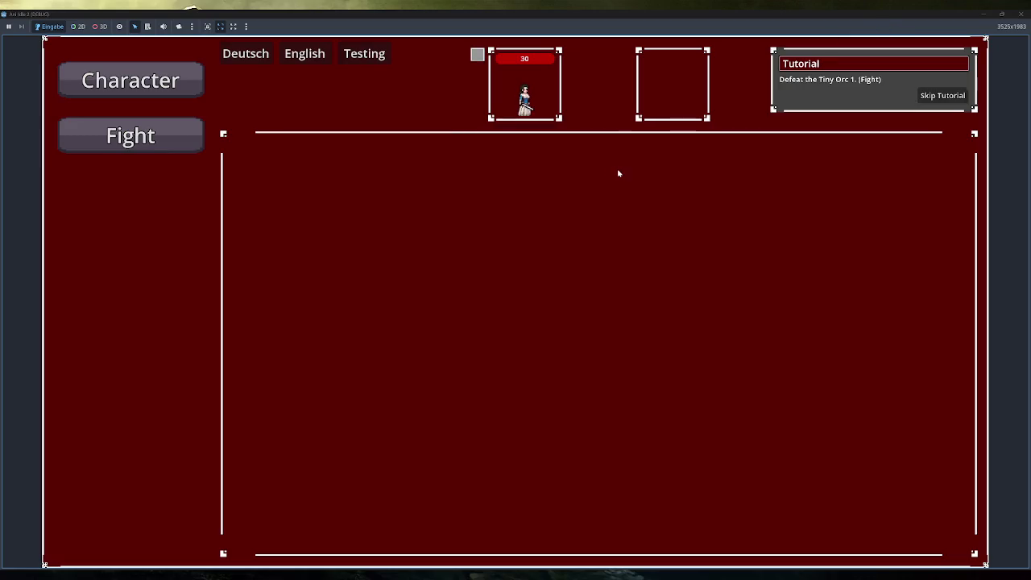
Step: Skip the tutorial, scroll the Tutorial Dungeon's enemy list from Tiny Orc 1 to the boss, then stop the game
left_click(946, 95)
left_click(129, 246)
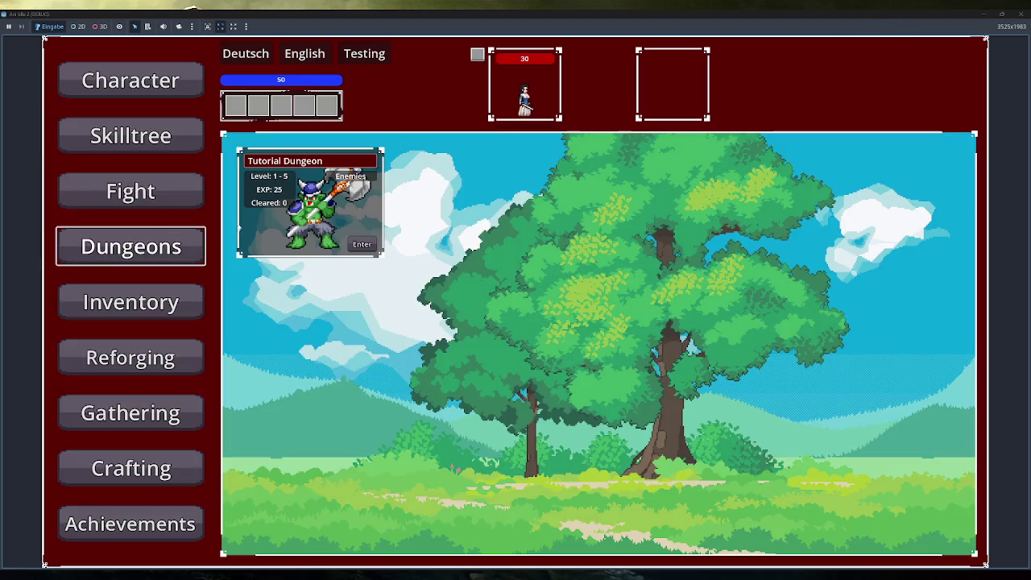
left_click(354, 176)
scroll(397, 213, "down", 5)
scroll(397, 214, "up", 5)
scroll(399, 222, "down", 5)
scroll(402, 232, "up", 5)
scroll(400, 234, "down", 5)
scroll(402, 236, "up", 5)
scroll(404, 236, "down", 1)
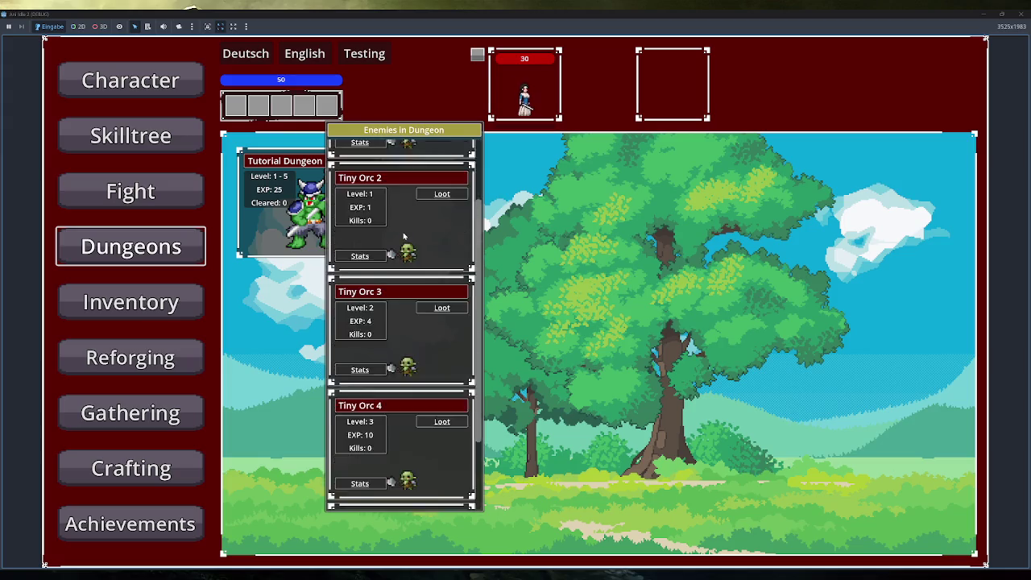
scroll(404, 236, "down", 3)
scroll(404, 235, "up", 5)
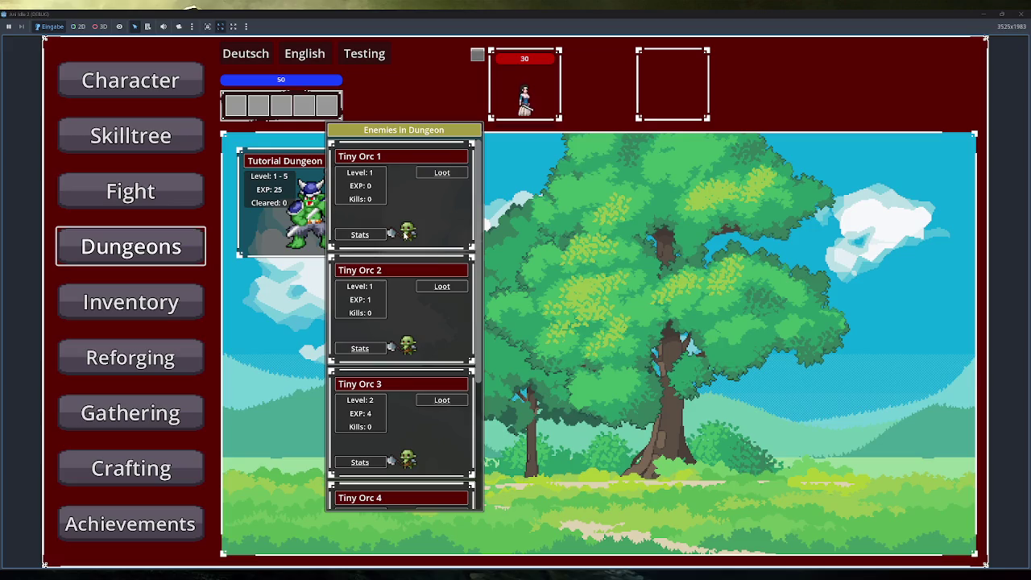
scroll(405, 234, "down", 3)
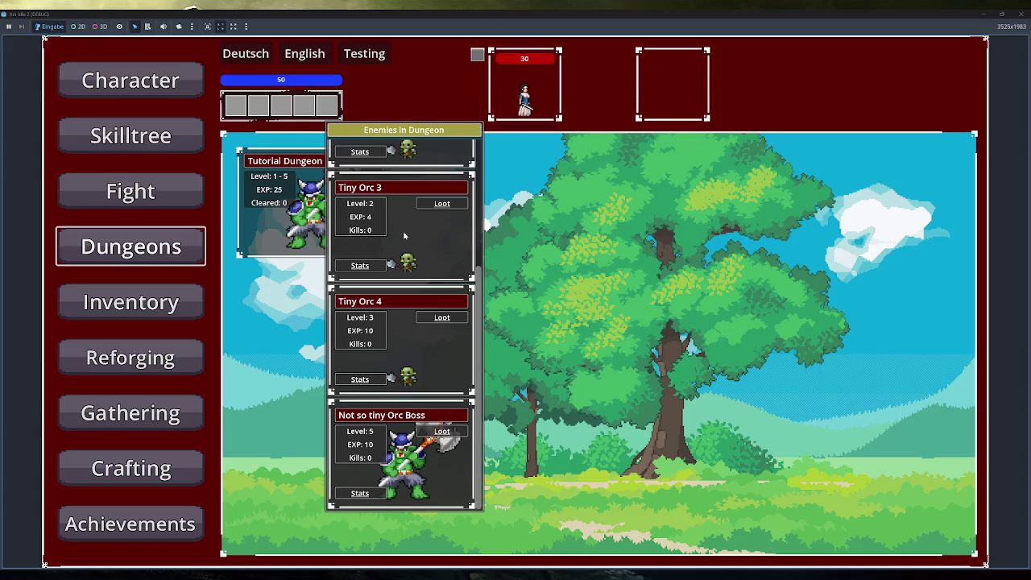
scroll(404, 235, "up", 3)
scroll(404, 234, "down", 3)
scroll(404, 235, "up", 3)
scroll(404, 235, "down", 2)
scroll(404, 235, "down", 1)
scroll(405, 234, "up", 3)
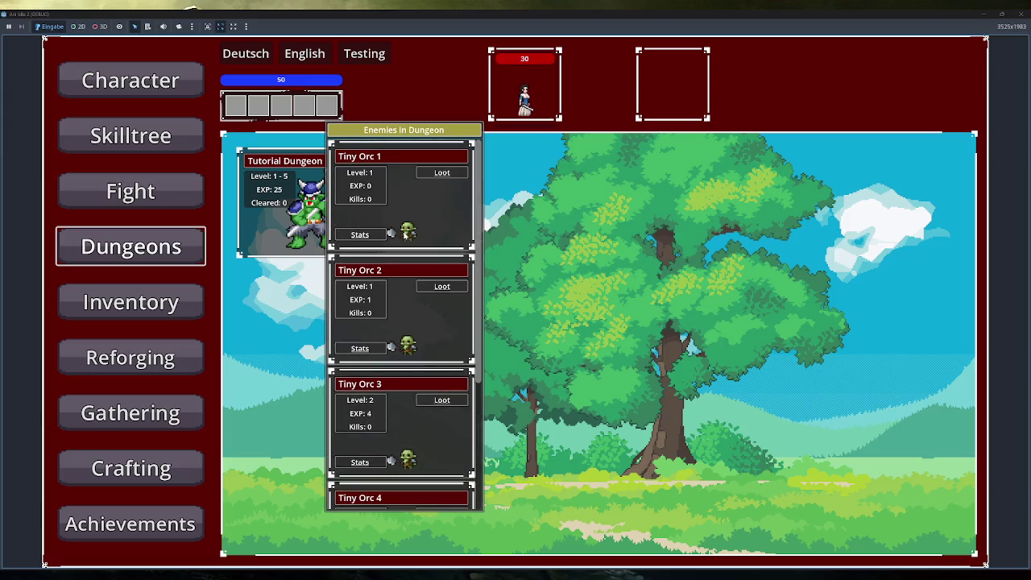
scroll(405, 234, "down", 2)
scroll(405, 234, "up", 2)
key("F8")
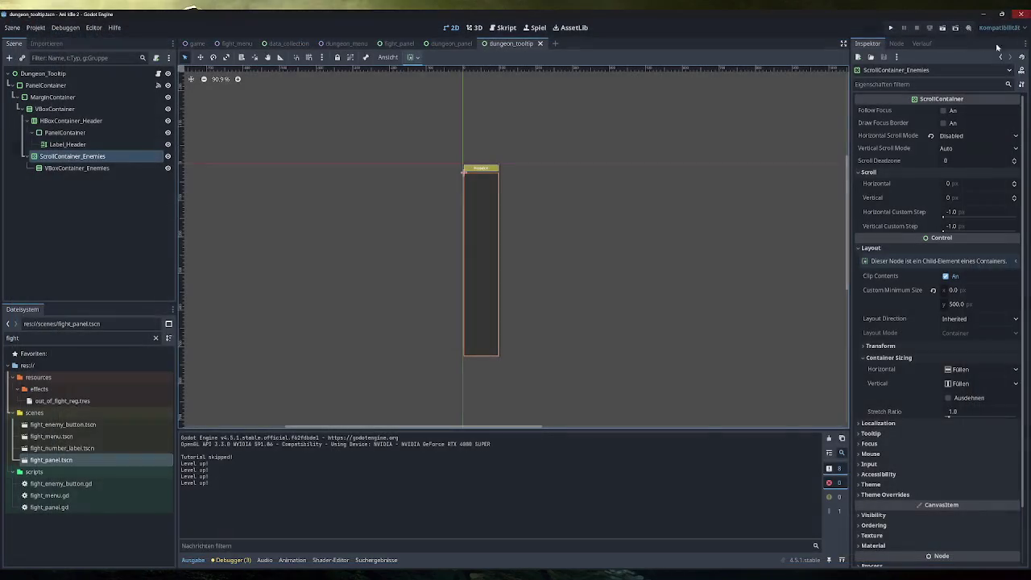
Step: In globalfunctions.gd, add the line enemy_panel.scale = 0.5 and run the game
left_click(507, 29)
scroll(226, 218, "down", 3)
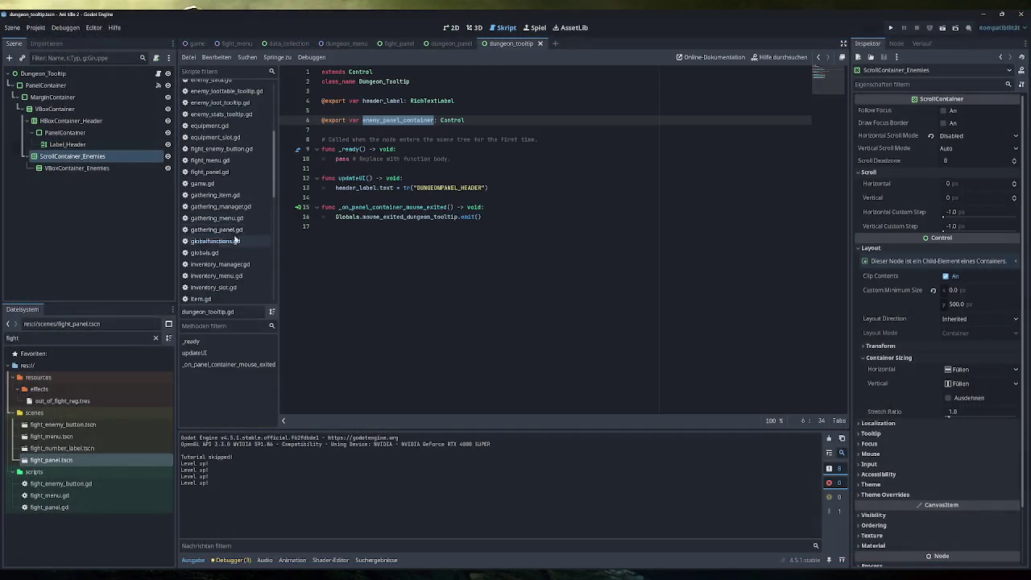
left_click(215, 241)
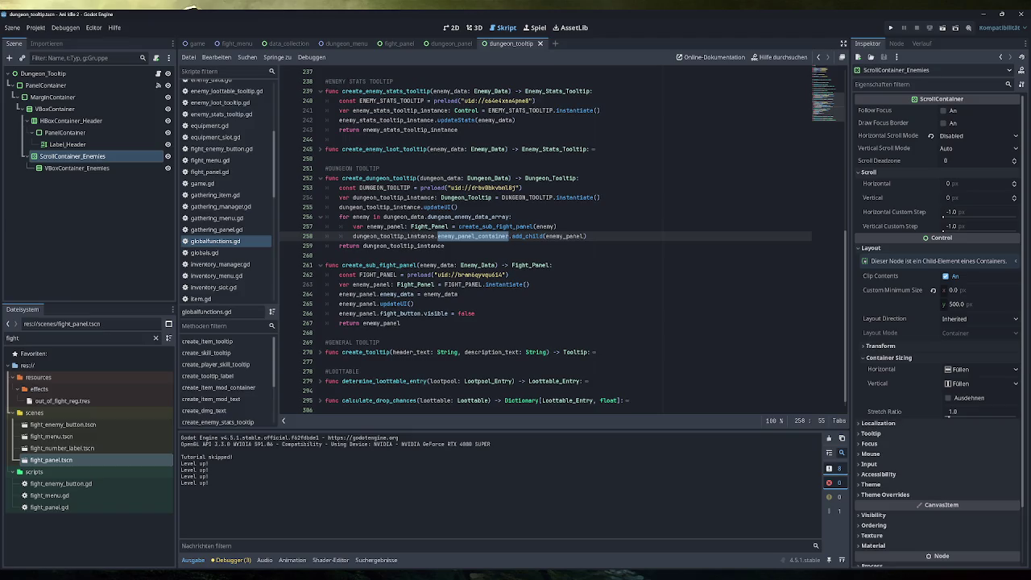
double_click(358, 304)
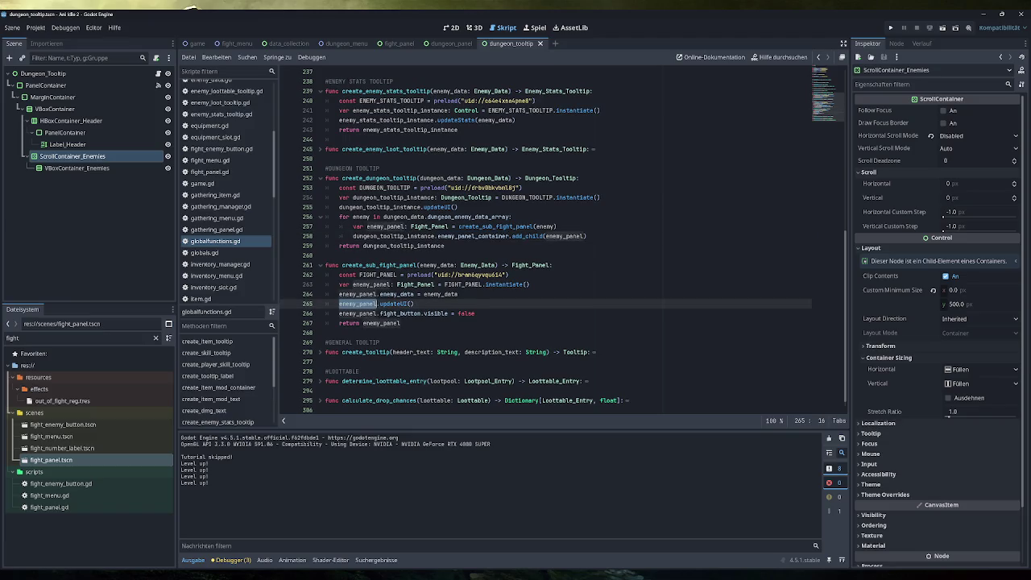
key("ctrl+c")
left_click(477, 314)
key("Return")
key("ctrl+v")
type(".")
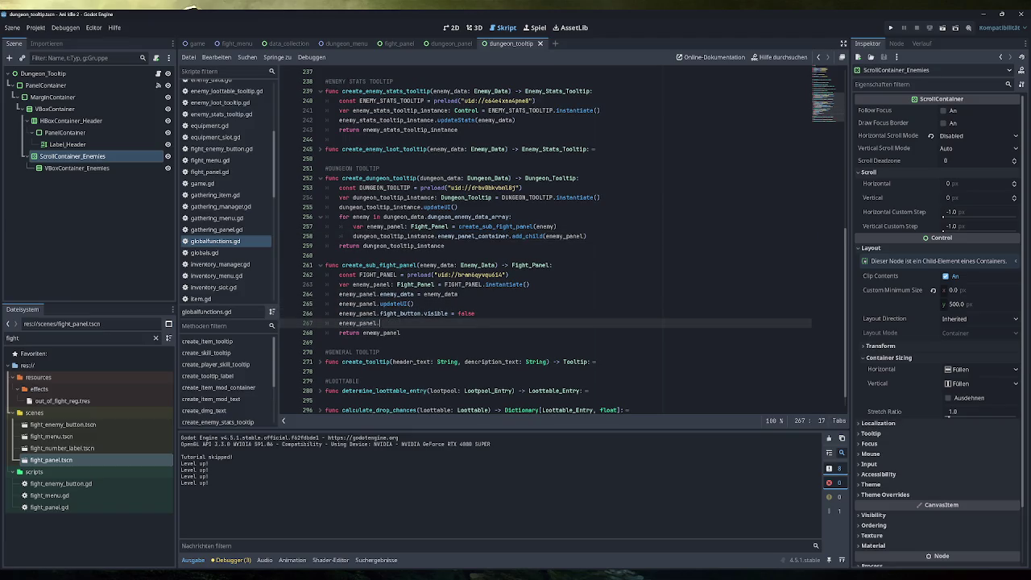
type("sc")
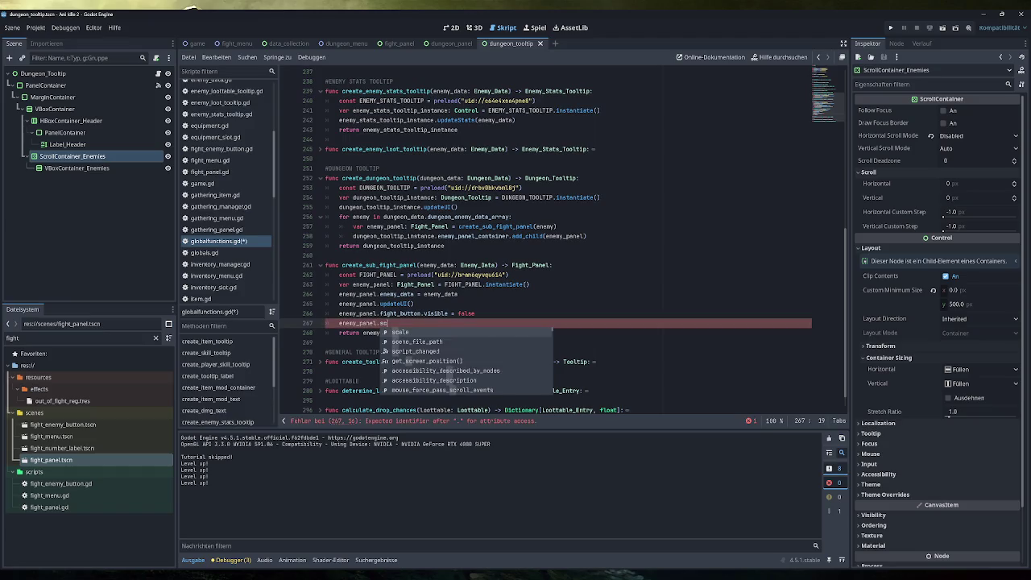
type("ale = 0.5")
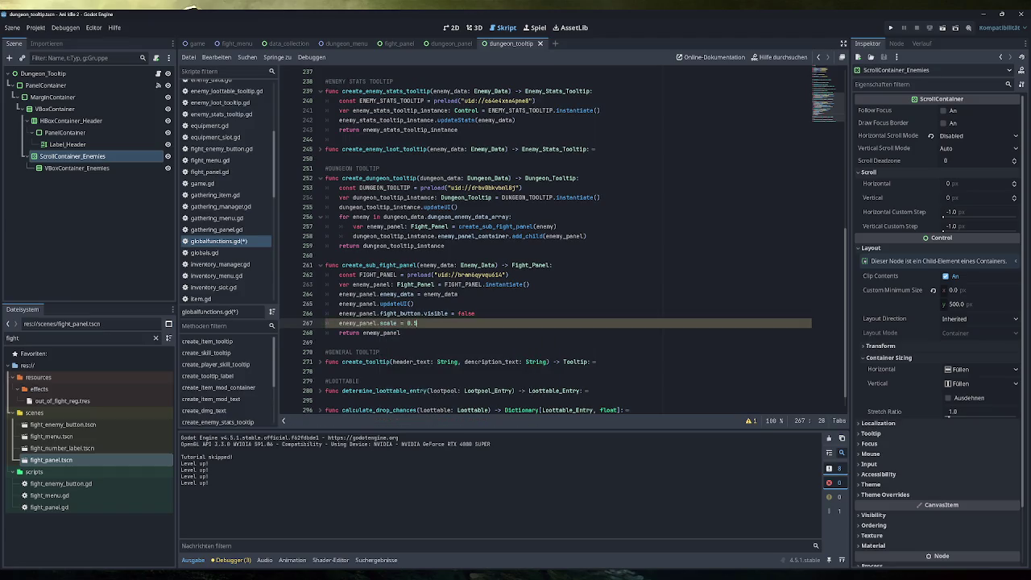
key("F5")
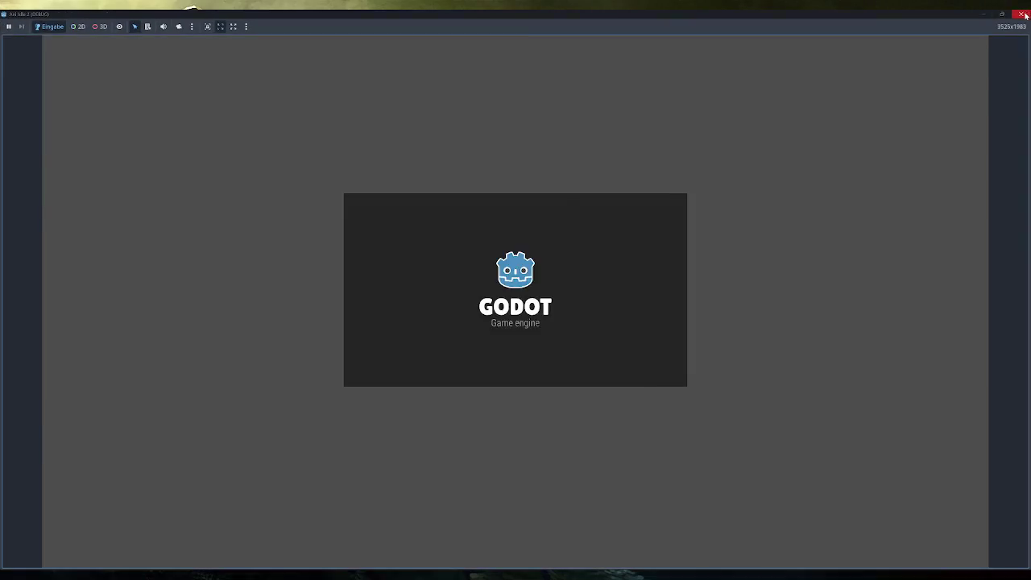
Step: After the error, change it to enemy_panel.scale = Vector2(0.5, 0.5), save, and stop the debugger
left_click(1020, 13)
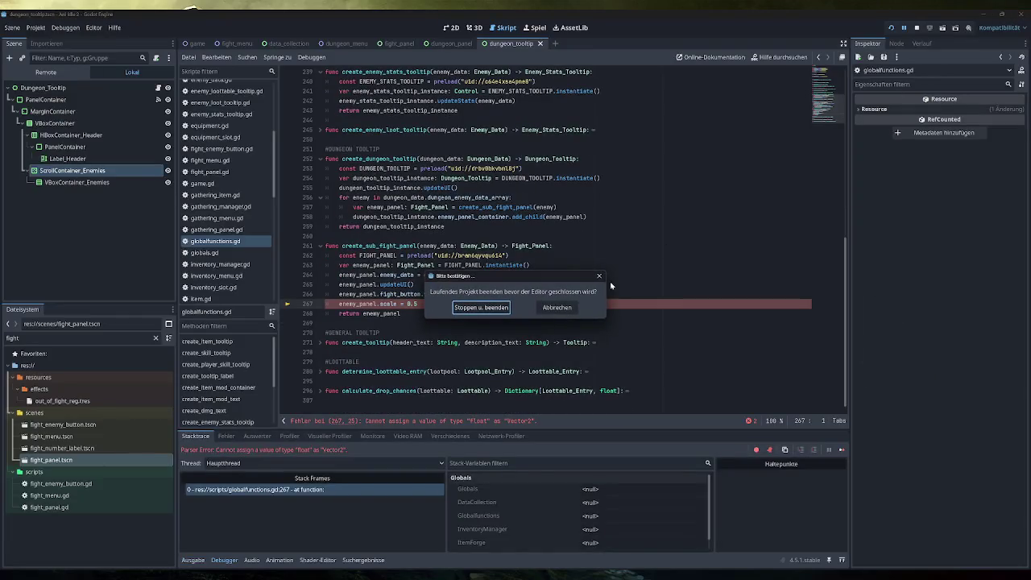
left_click(562, 309)
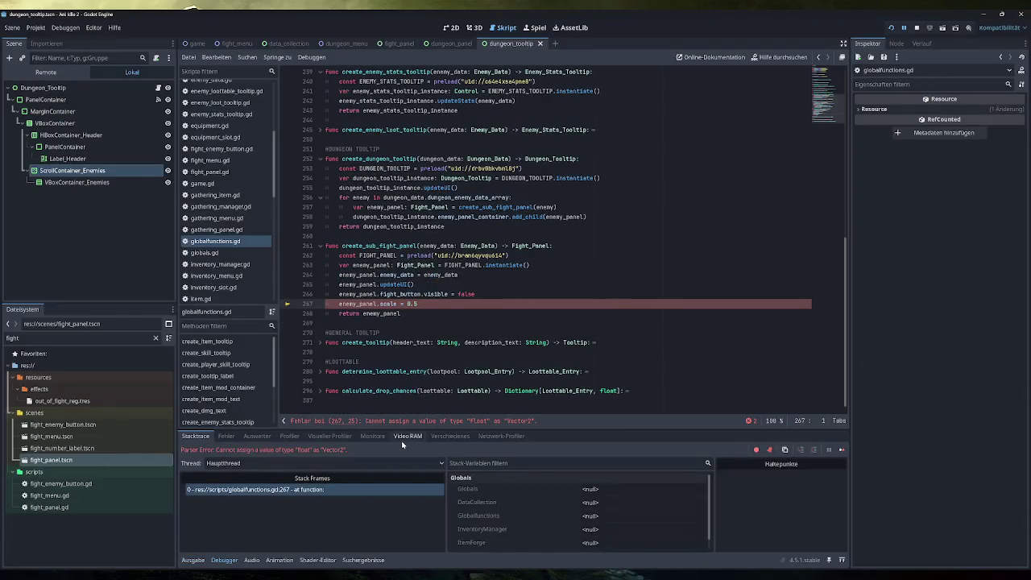
key("BackSpace")
key("BackSpace")
key("BackSpace")
type("Ve")
key("Return")
type("0.5, 0.")
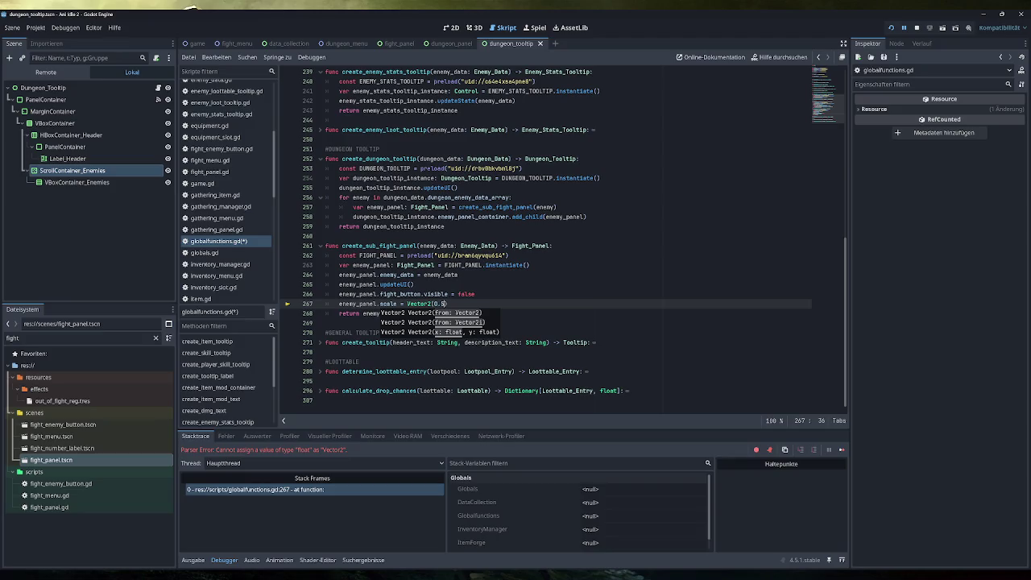
type("5)")
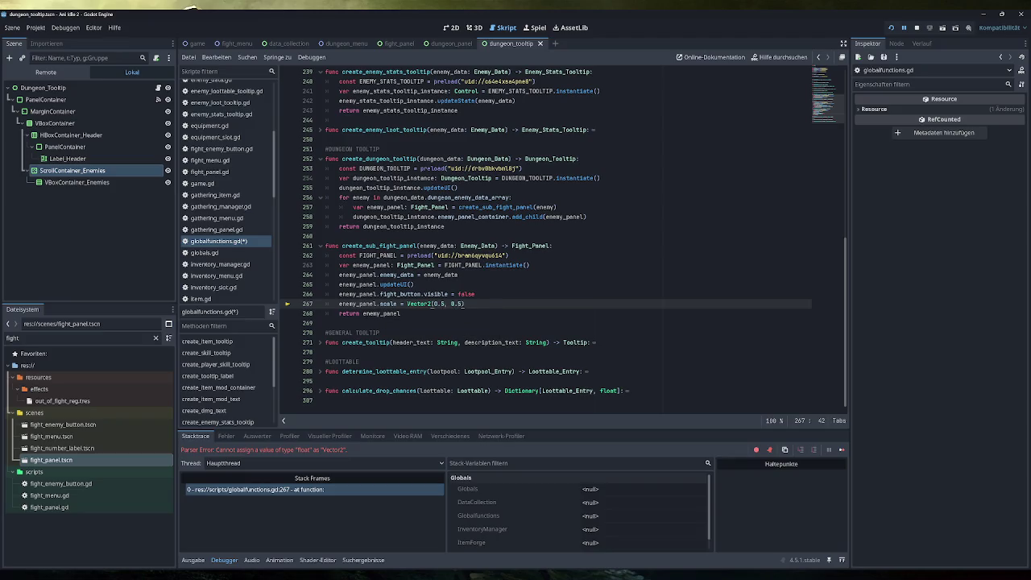
key("ctrl+s")
left_click(893, 29)
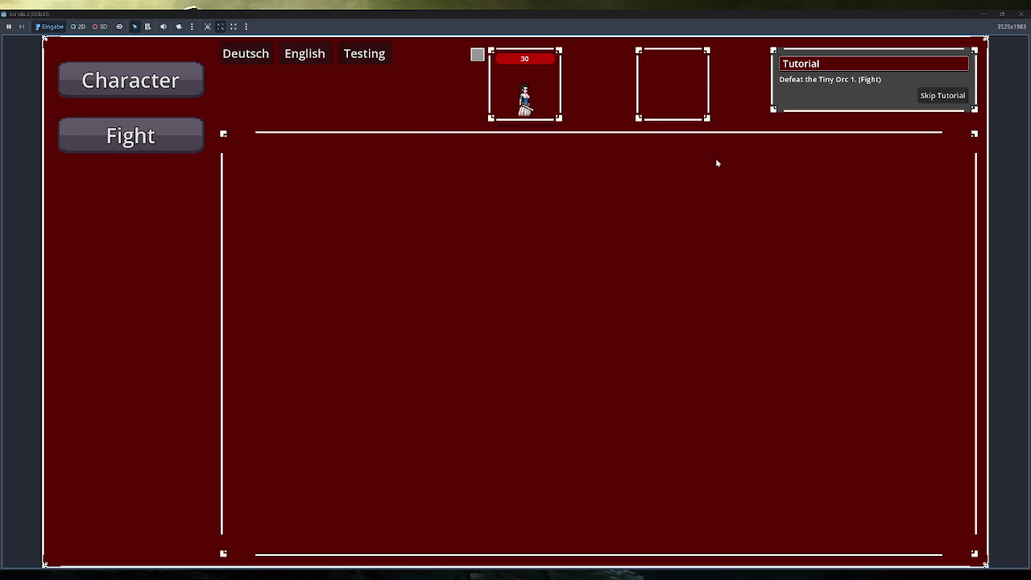
Step: Skip the tutorial, show the Tutorial Dungeon's Tiny Orc enemy list, then stop the game with F8
left_click(942, 95)
left_click(130, 246)
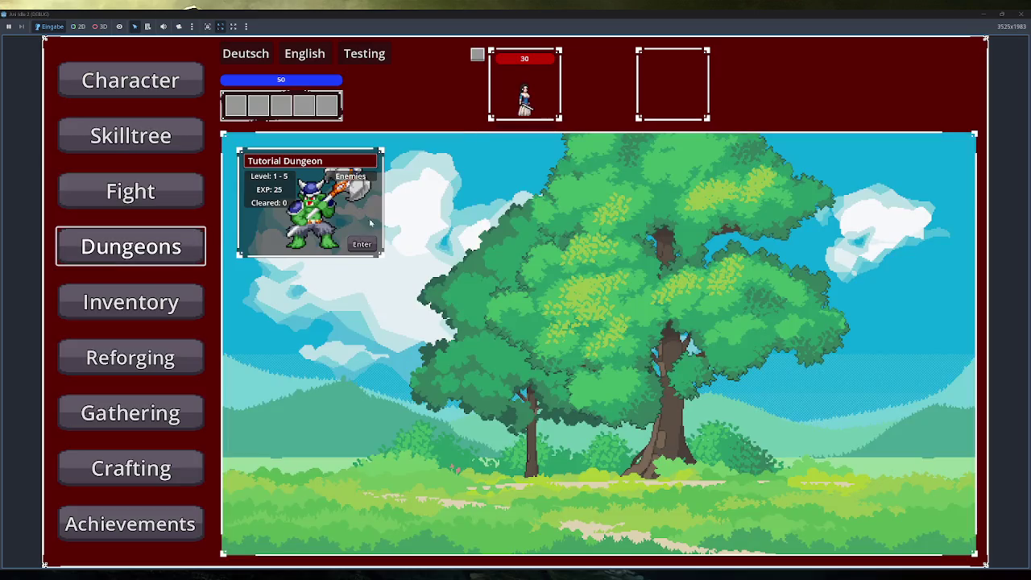
left_click(350, 176)
left_click(352, 178)
mouse_move(351, 177)
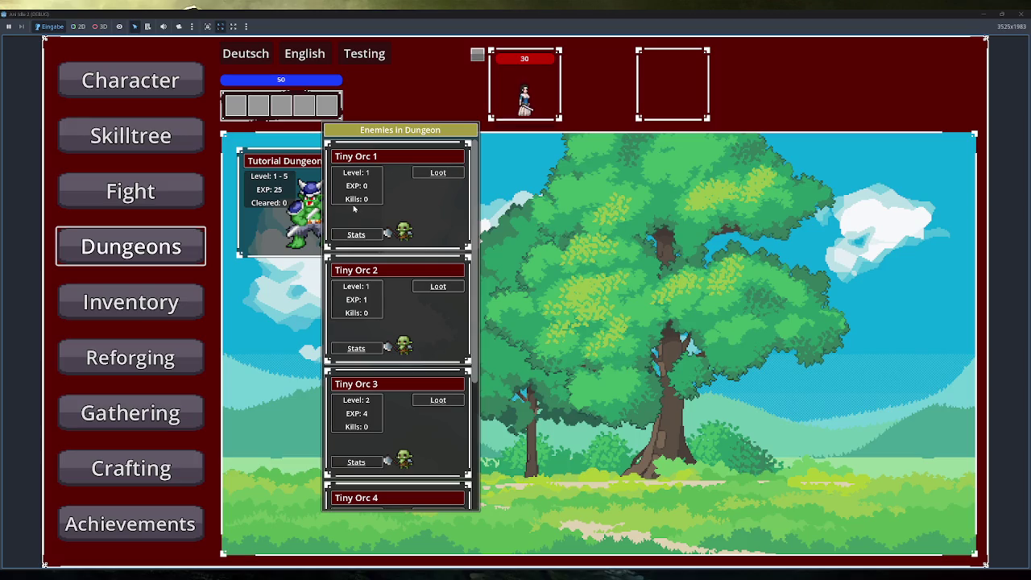
key("F8")
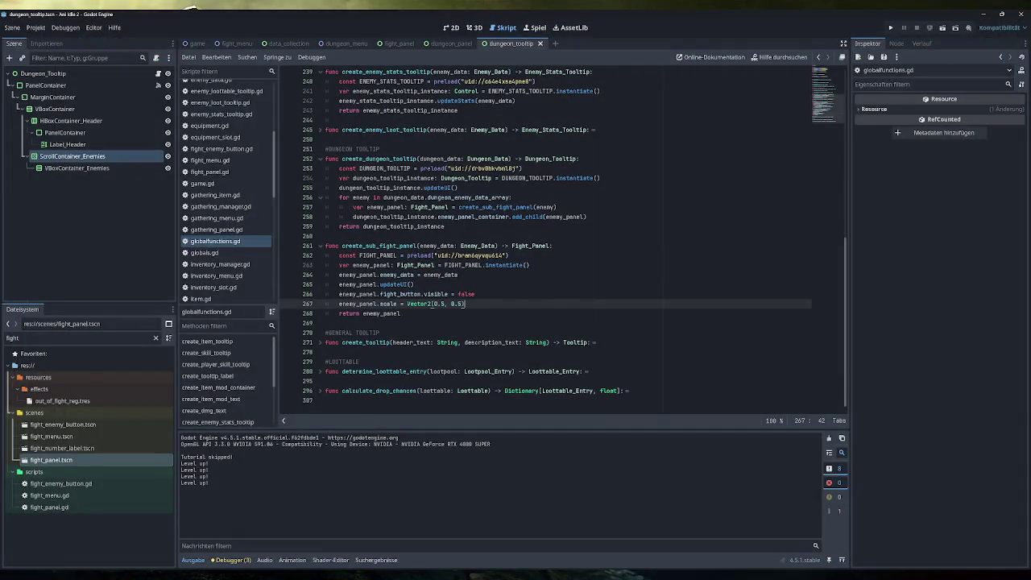
Step: On the fight_panel scene's Fight_Panel root, set Transform Scale to 0.5, then undo it
left_click(398, 43)
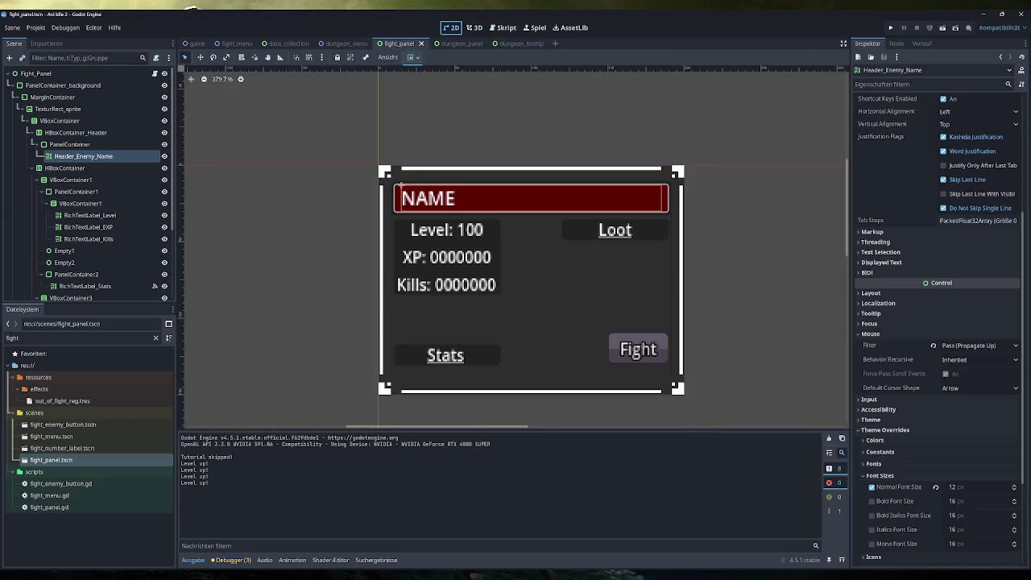
left_click(400, 185)
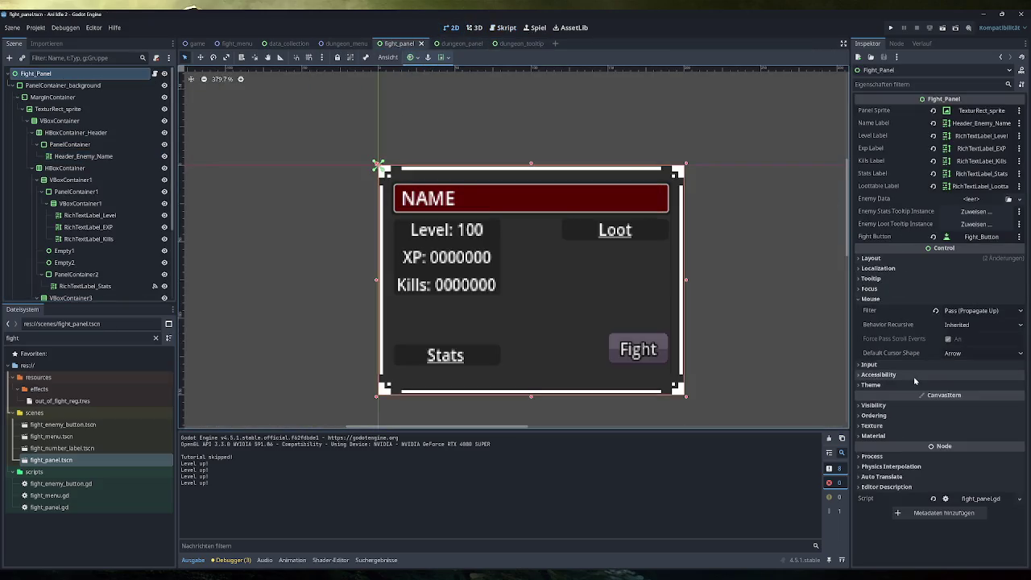
left_click(871, 258)
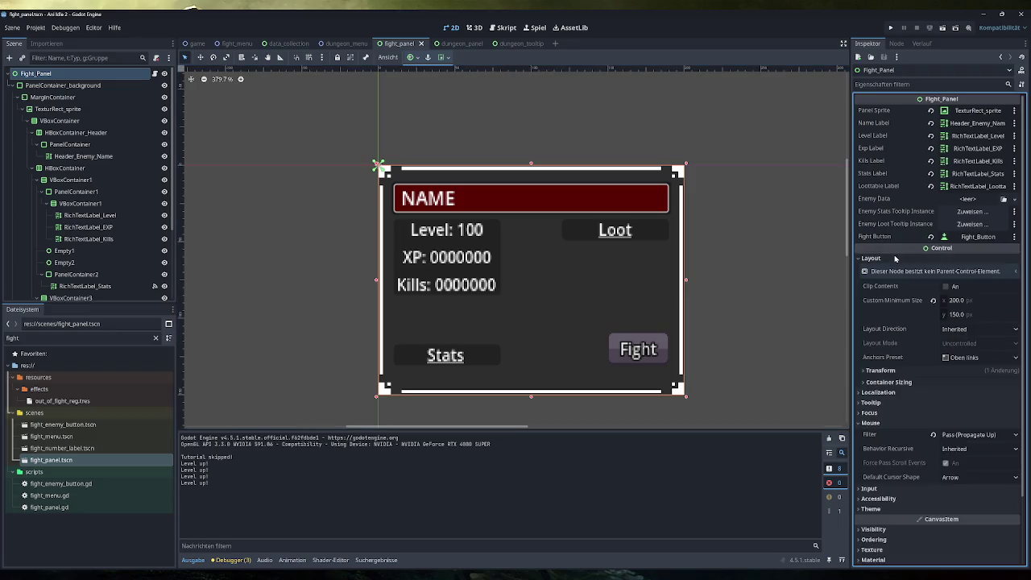
left_click(880, 371)
left_click(958, 454)
type("0.5")
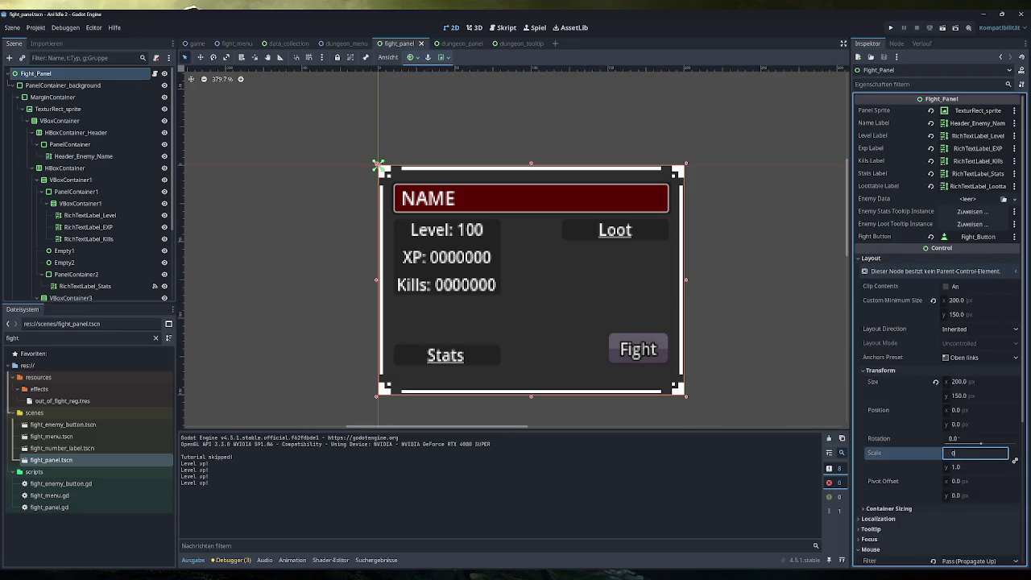
key("Return")
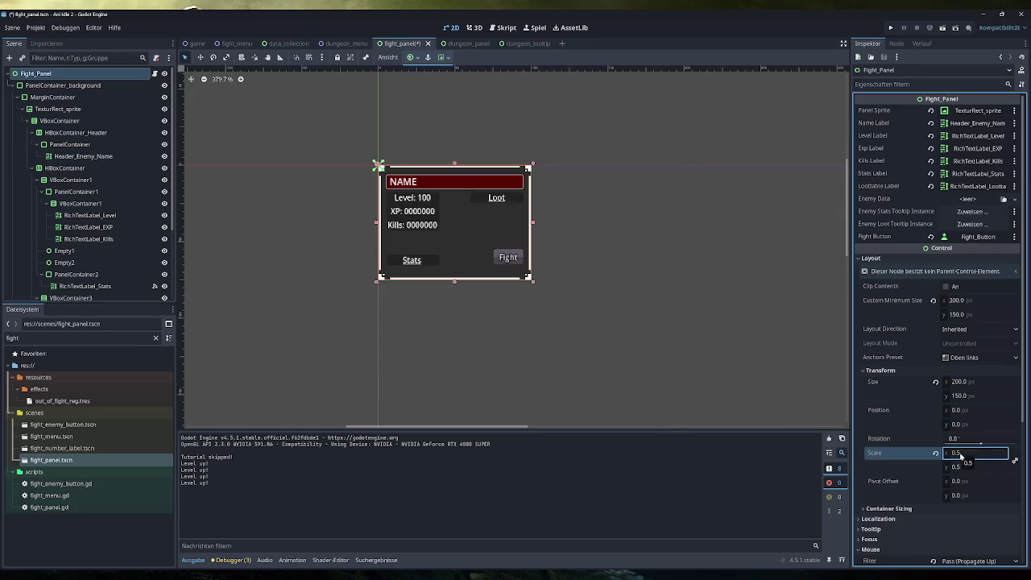
key("ctrl+z")
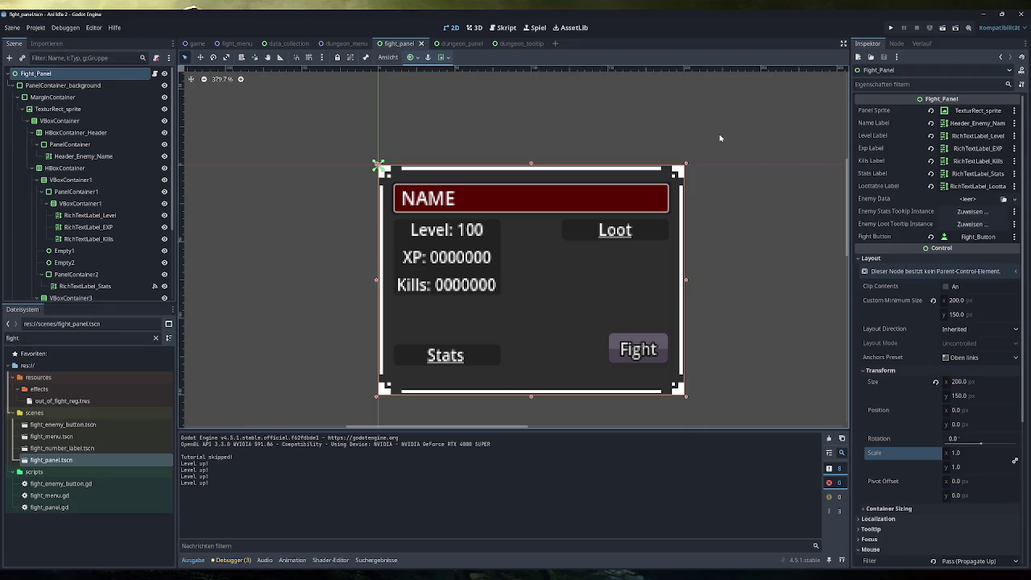
Step: Review the script code, then go back to the Fight_Panel Scale field
left_click(507, 29)
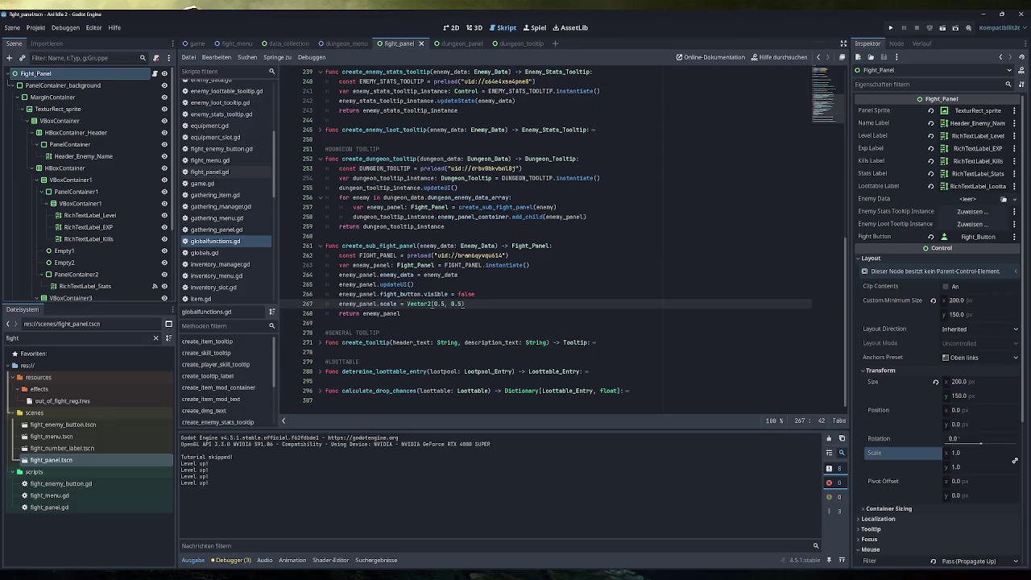
mouse_move(389, 304)
left_click(959, 453)
Step: Apply Scale 0.5 to Fight_Panel, run the game, skip the tutorial, open Dungeons, then stop it
type("0.5")
key("Return")
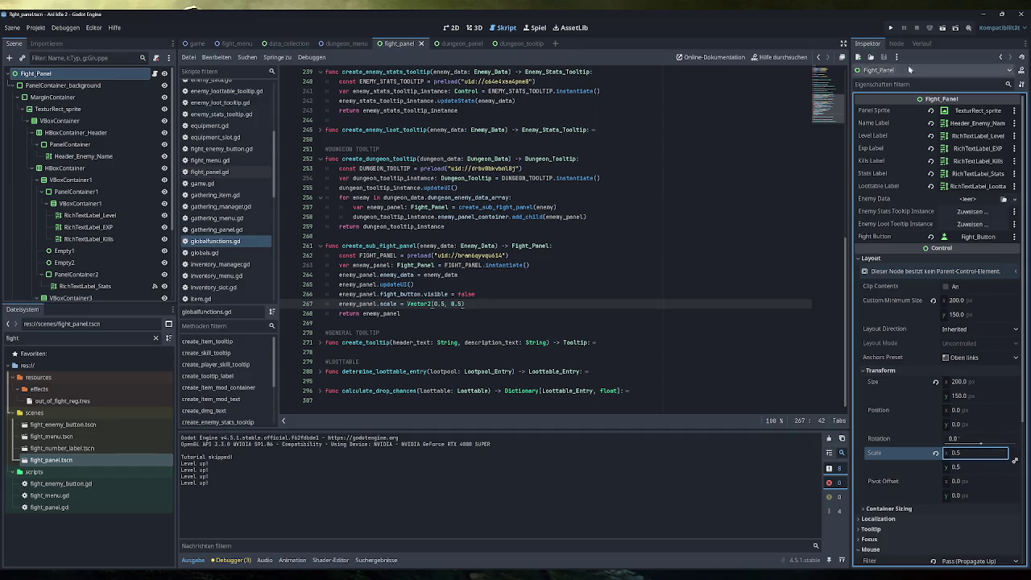
left_click(890, 27)
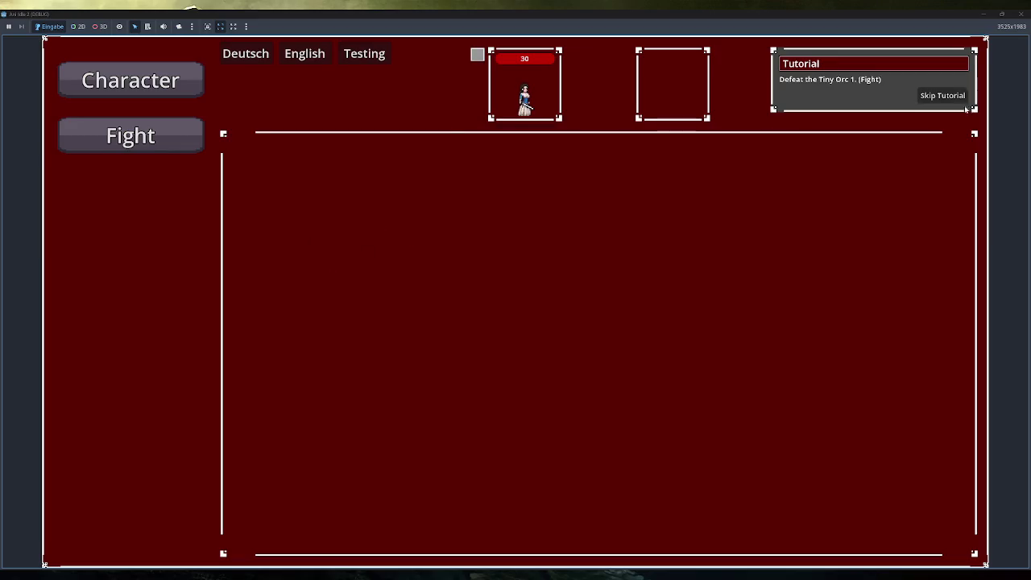
left_click(959, 98)
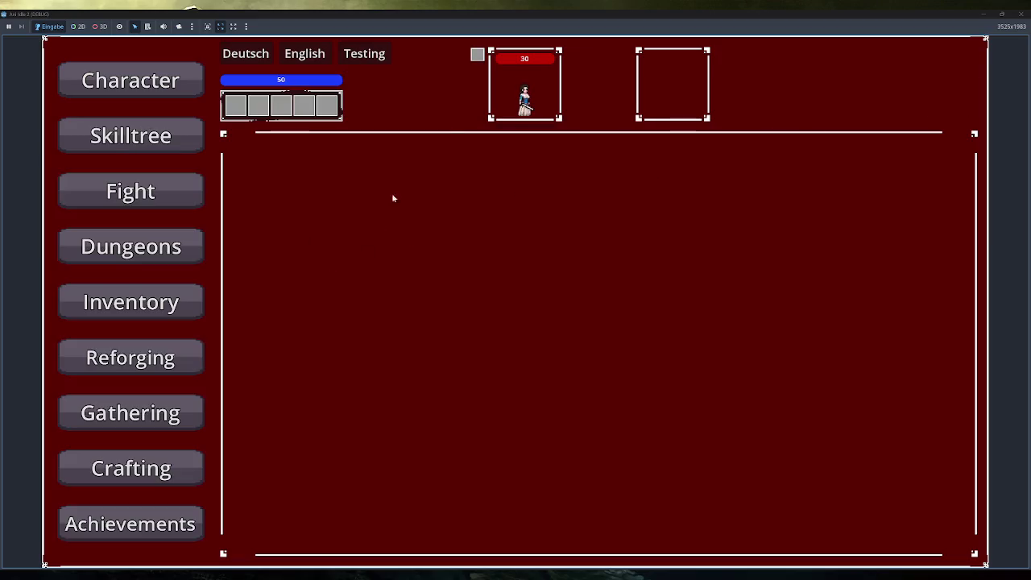
left_click(130, 191)
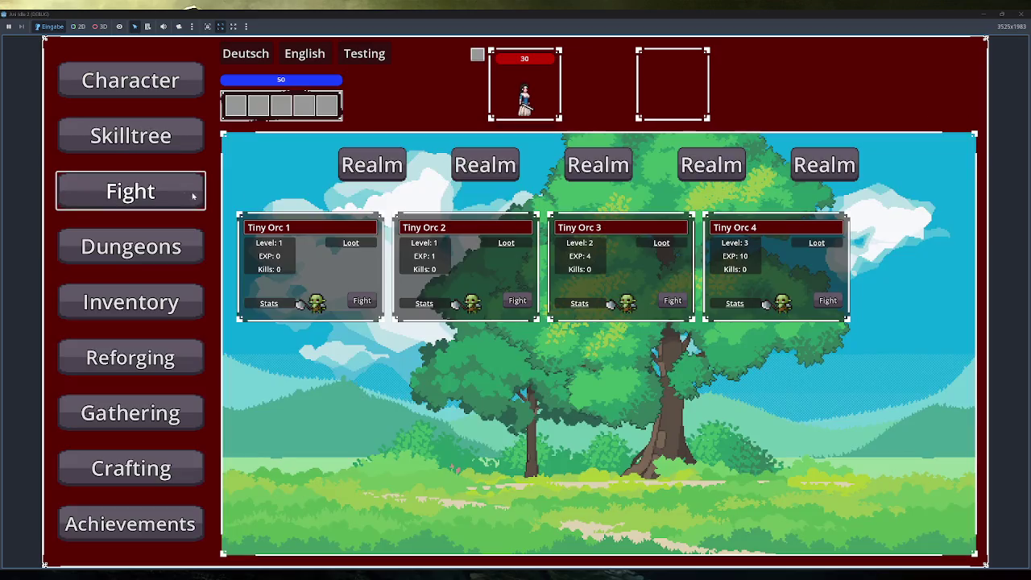
left_click(173, 245)
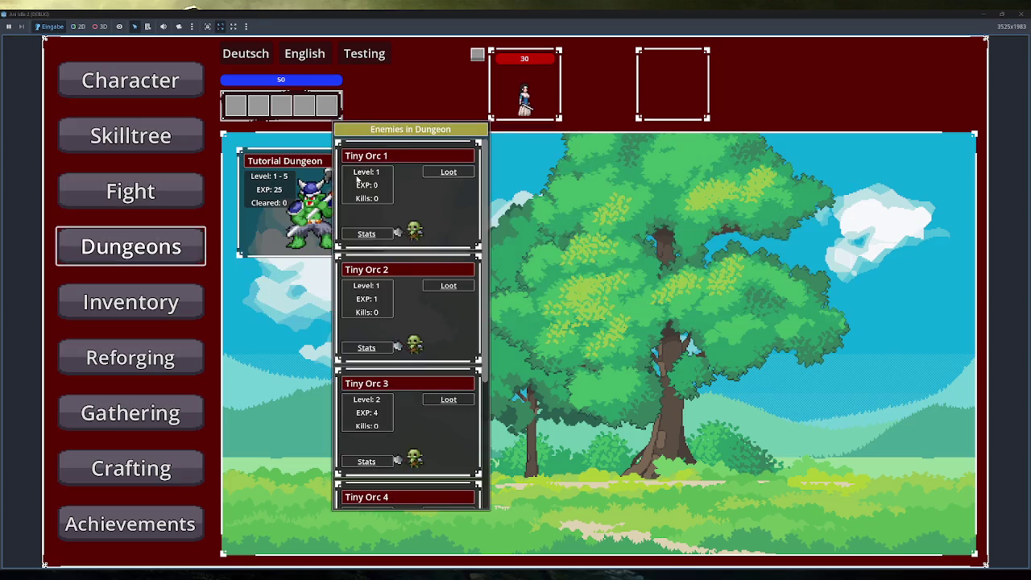
key("F8")
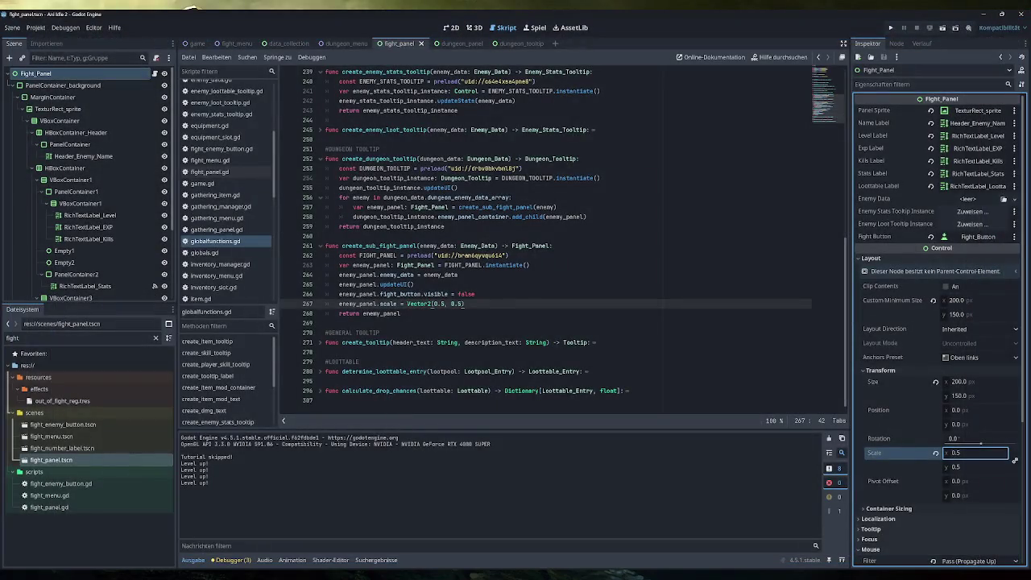
Step: Revert the Fight_Panel scale to 1.0 and delete the 0.5-scale line 267 from create_sub_fight_panel
left_click(452, 27)
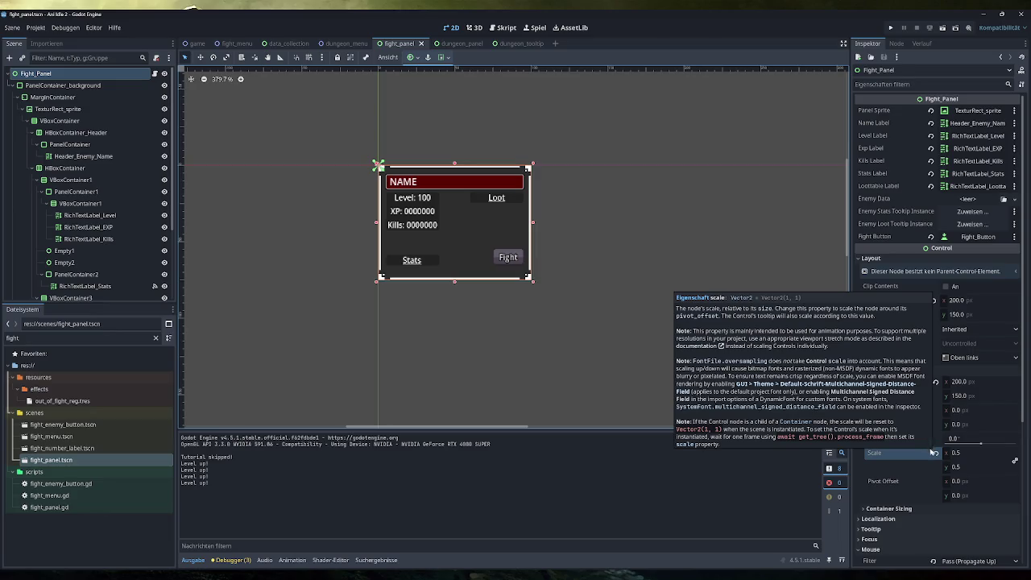
left_click(935, 453)
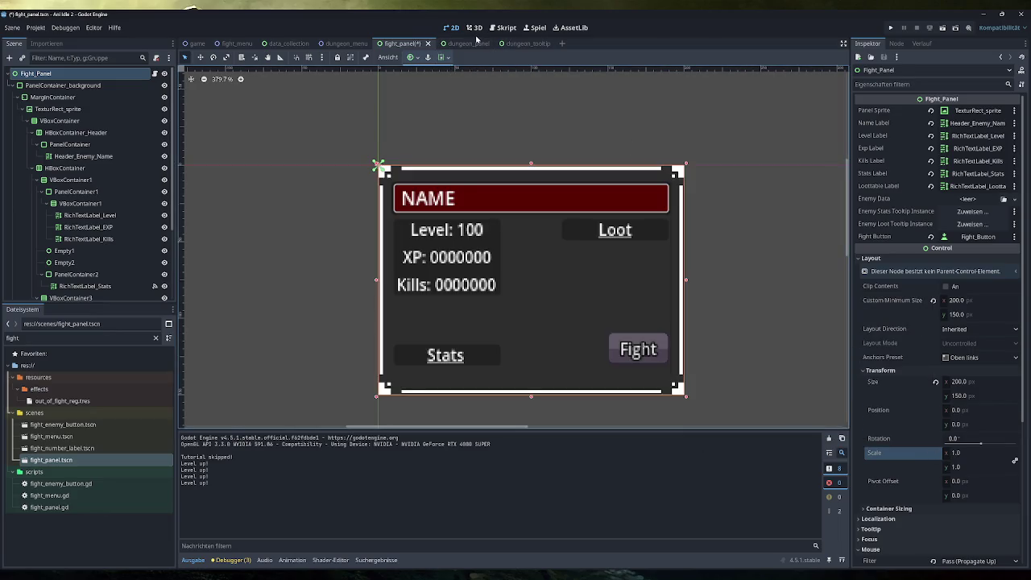
left_click(503, 27)
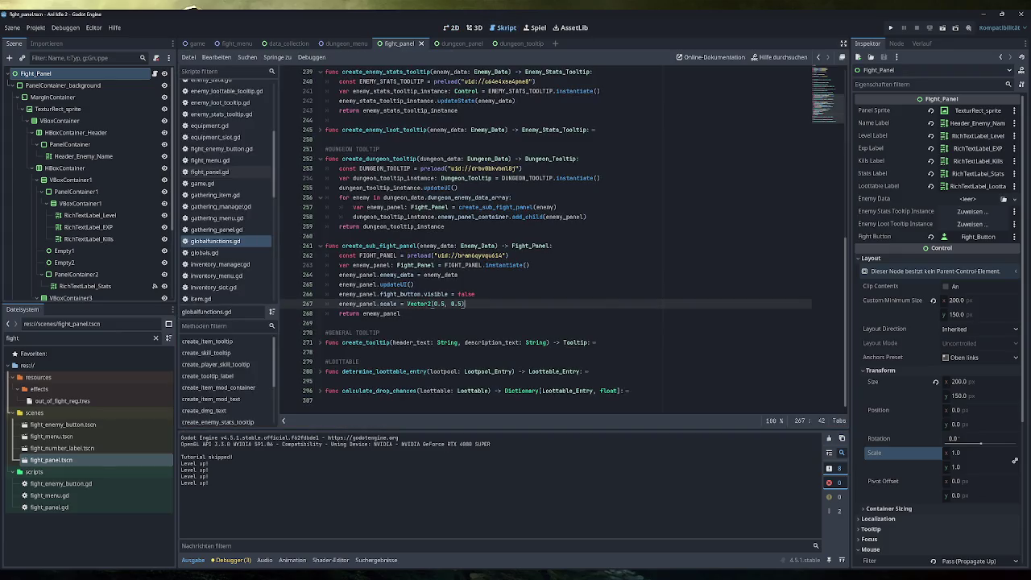
key("shift+Up")
key("shift+End")
key("BackSpace")
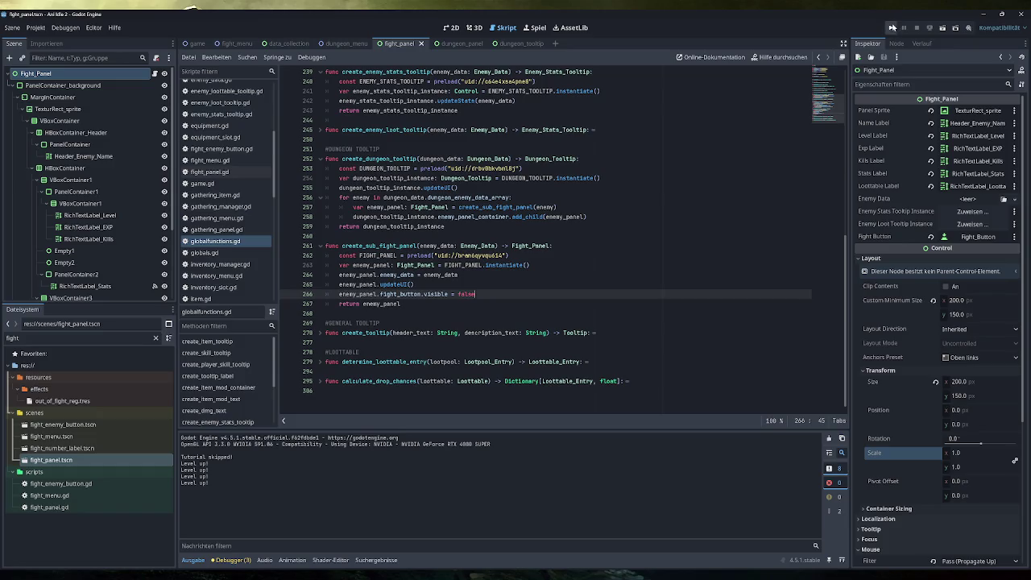
Step: Run the game, skip the tutorial, and inspect the Tutorial Dungeon's Tiny Orc enemy list in Dungeons
left_click(888, 28)
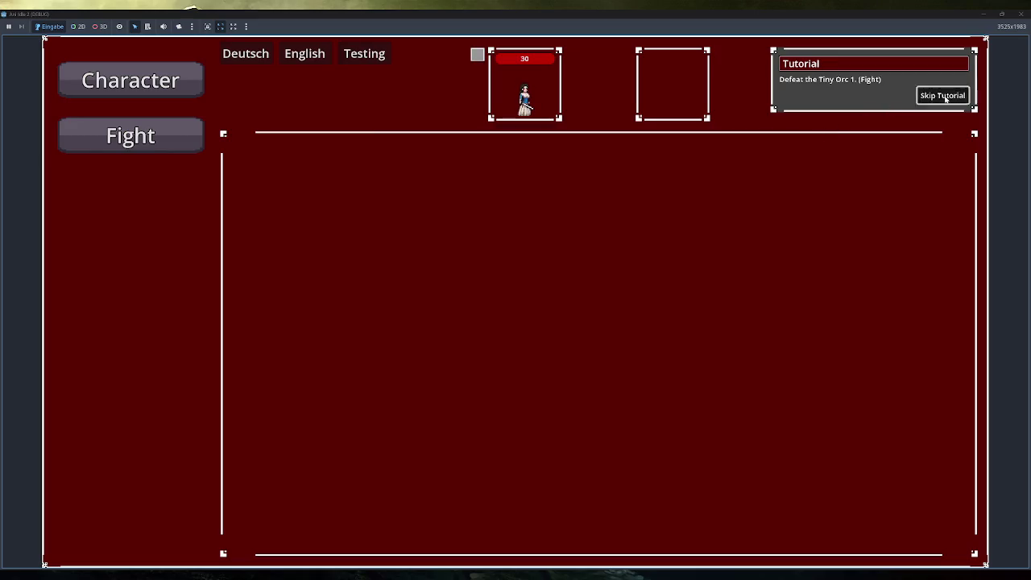
left_click(943, 95)
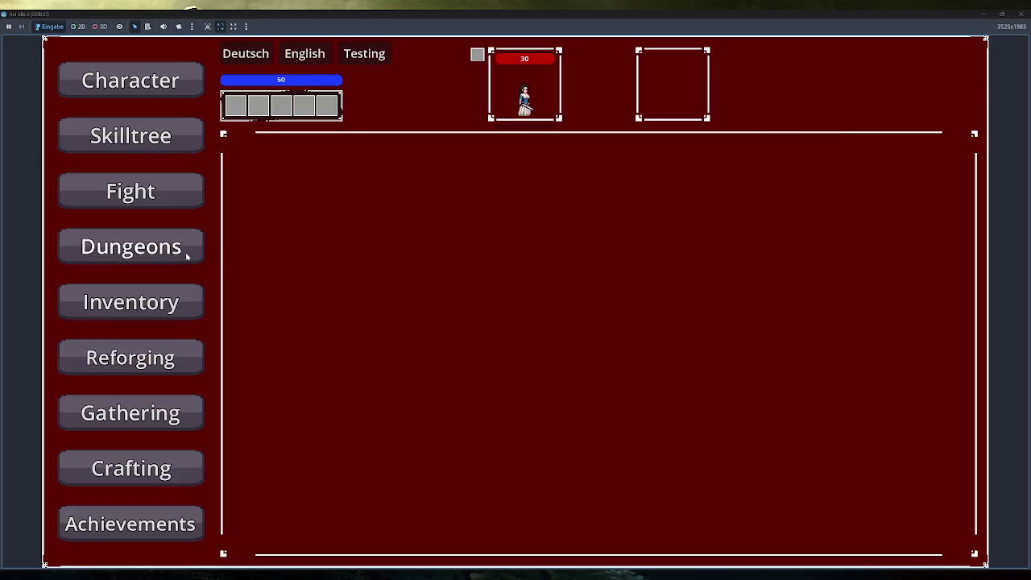
left_click(189, 253)
left_click(351, 177)
mouse_move(357, 236)
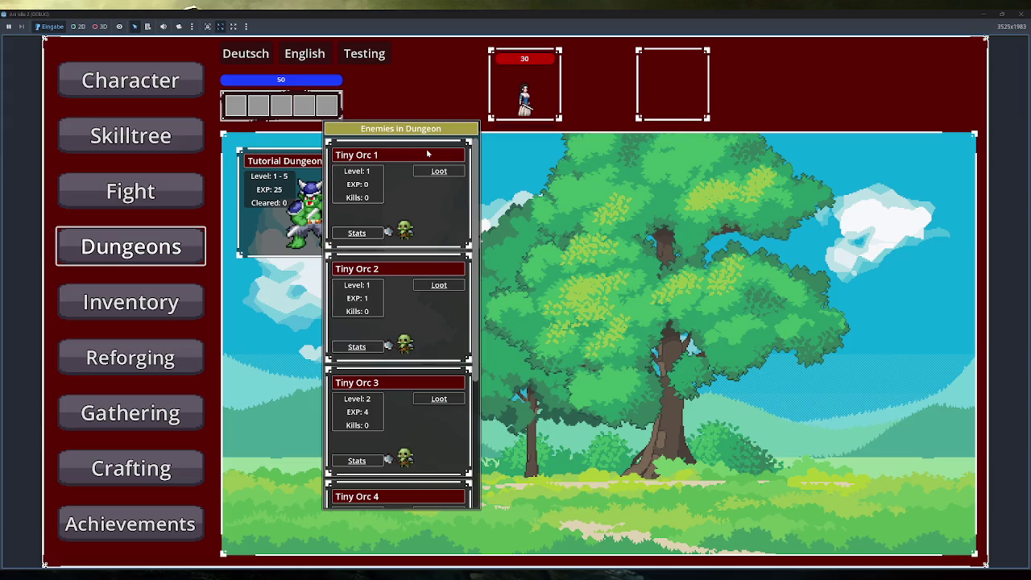
left_click(428, 153)
Step: Duplicate the Tiny Orc 1 card image and place the copy left of the Name box
key("alt+Tab")
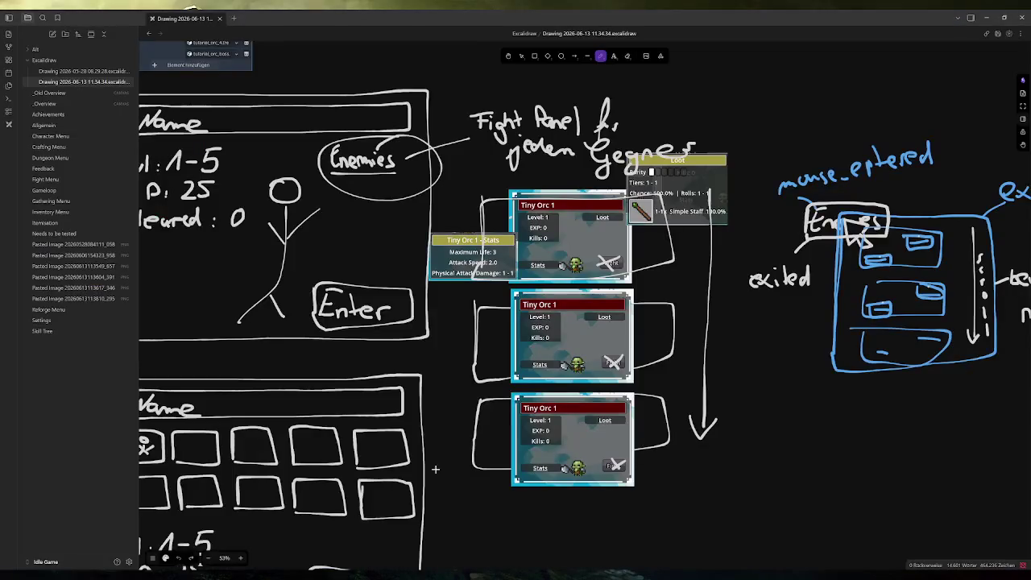
scroll(621, 298, "down", 1)
scroll(626, 255, "up", 1)
scroll(644, 239, "down", 1)
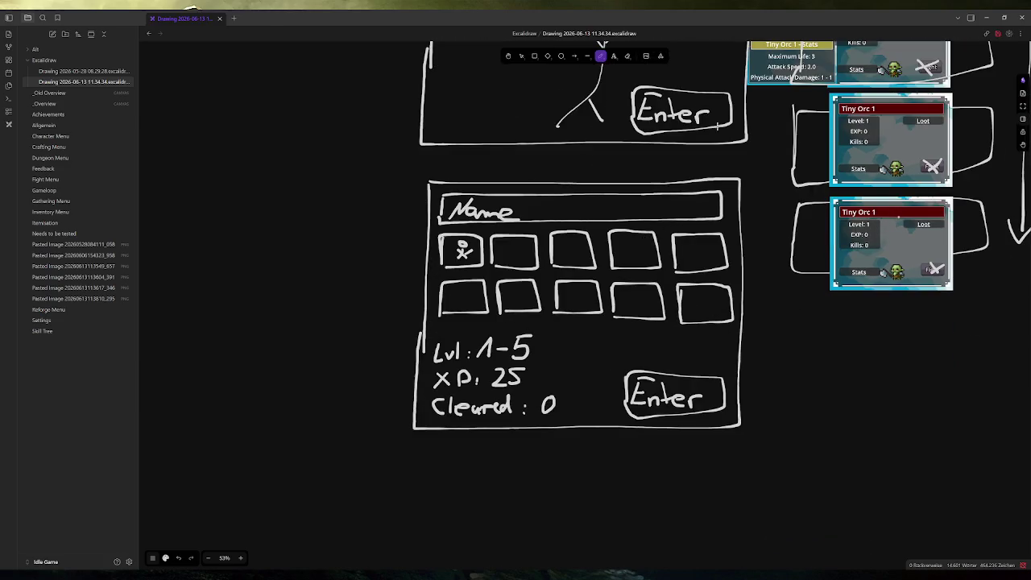
left_click(521, 56)
left_click(853, 212)
key("ctrl+c")
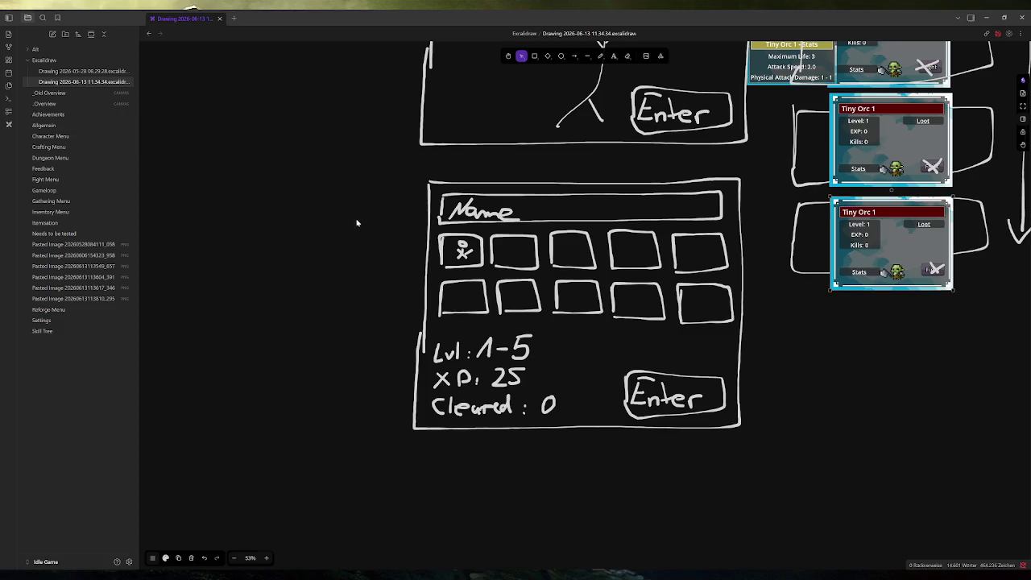
key("ctrl+v")
left_click_drag(418, 229, 388, 228)
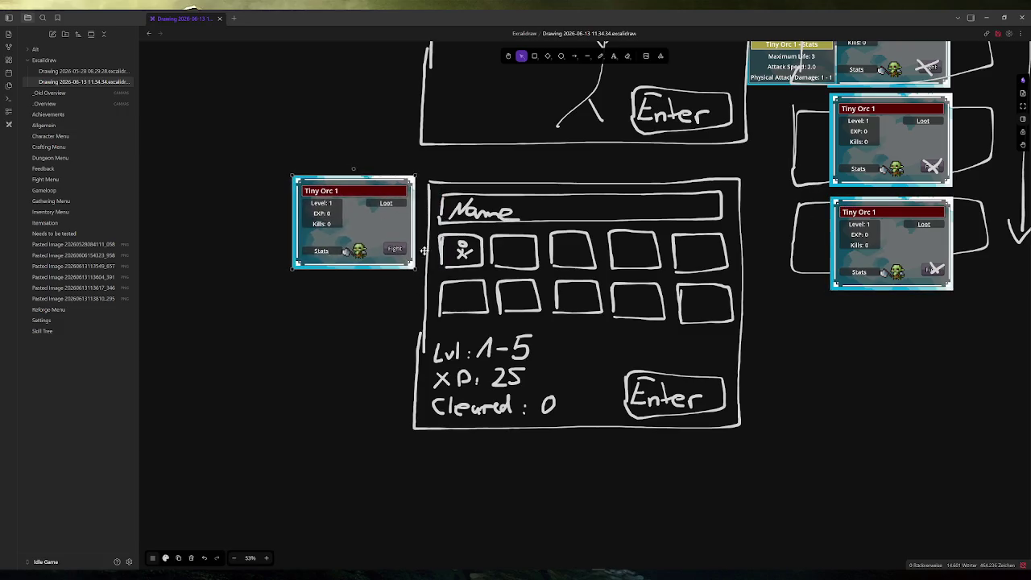
scroll(389, 229, "up", 1)
scroll(427, 260, "up", 3, "ctrl")
scroll(444, 256, "left", 2)
scroll(444, 256, "down", 1)
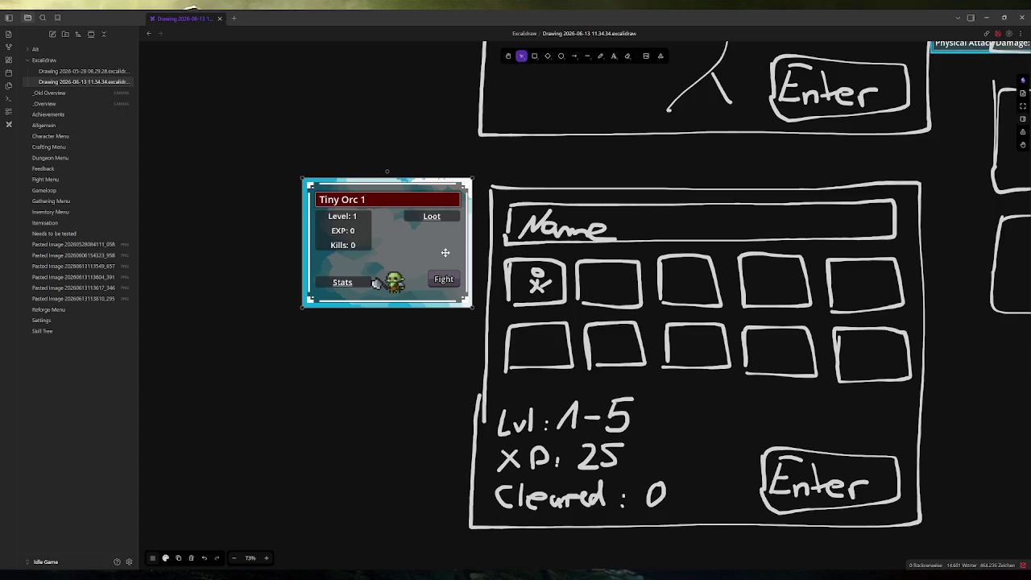
Step: Draw a freehand line linking the Tiny Orc card to the first grid box, undoing a stray box
left_click(600, 55)
left_click_drag(509, 277, 458, 250)
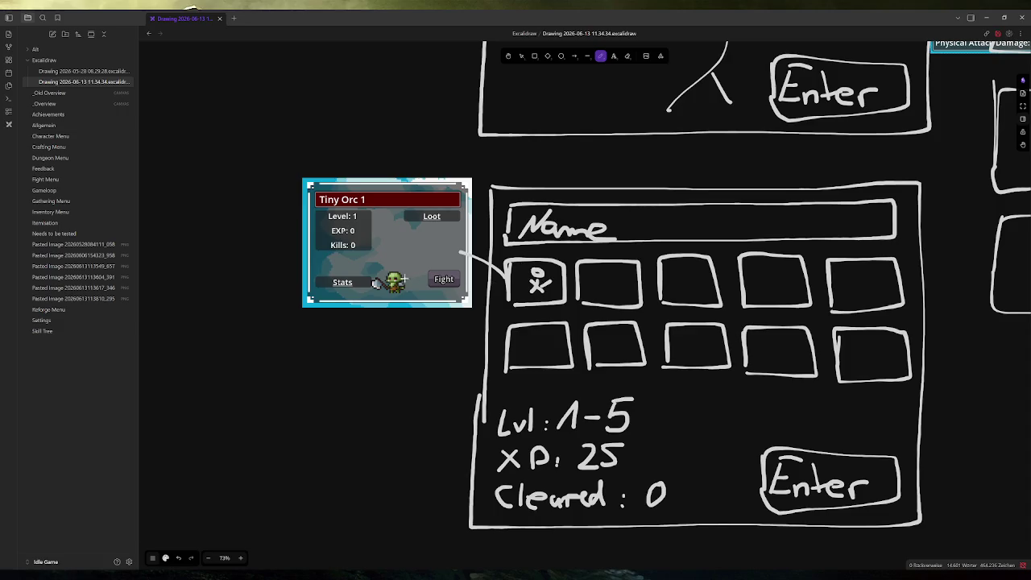
mouse_move(375, 264)
left_mouse_down()
mouse_move(369, 300)
mouse_move(405, 259)
mouse_move(417, 305)
mouse_move(372, 304)
left_mouse_up()
key("ctrl+z")
Step: Bring the running game forward, then return to Godot's 2D view of the fight_panel scene
mouse_move(317, 575)
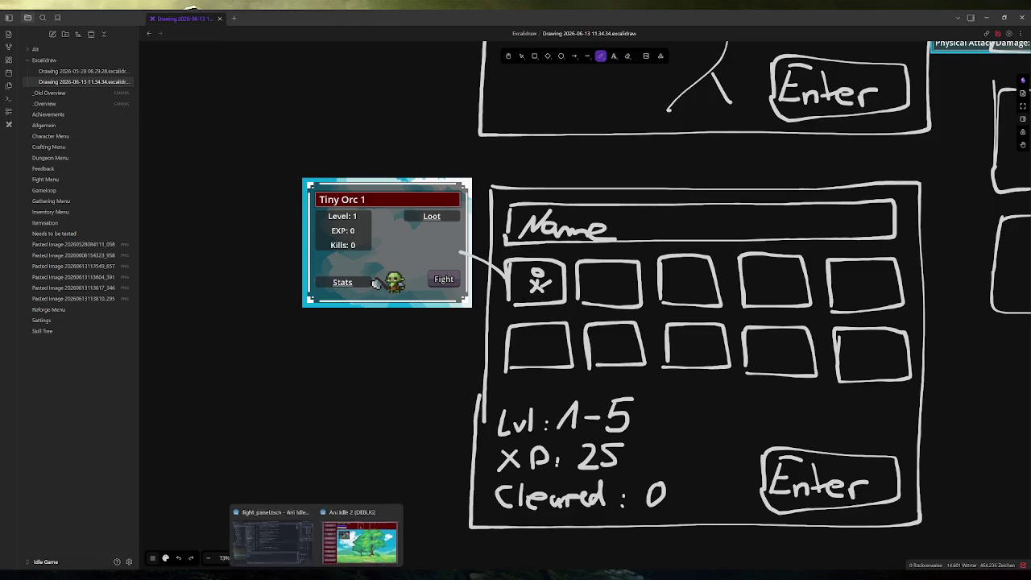
left_click(359, 541)
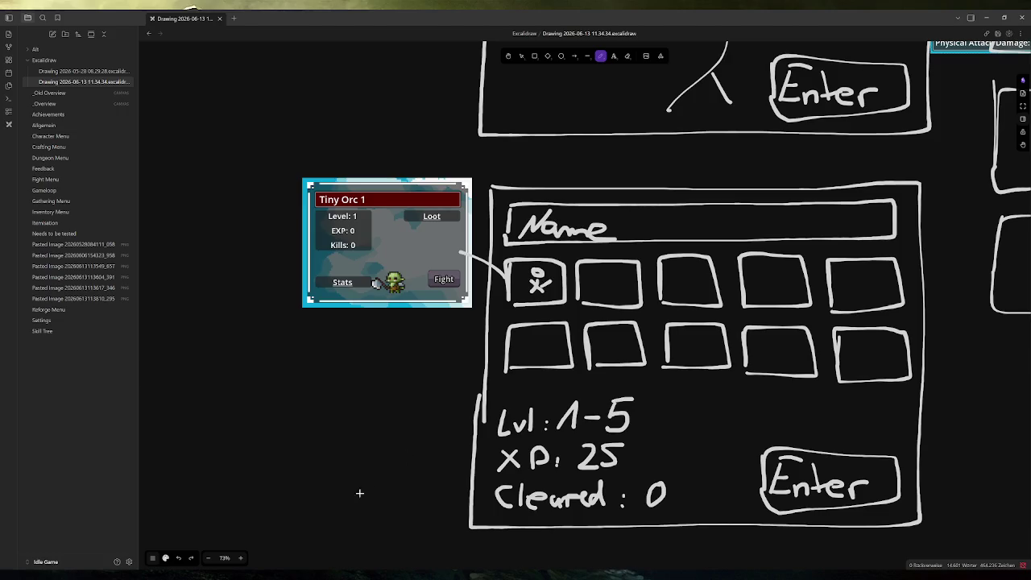
key("alt+Tab")
left_click(451, 27)
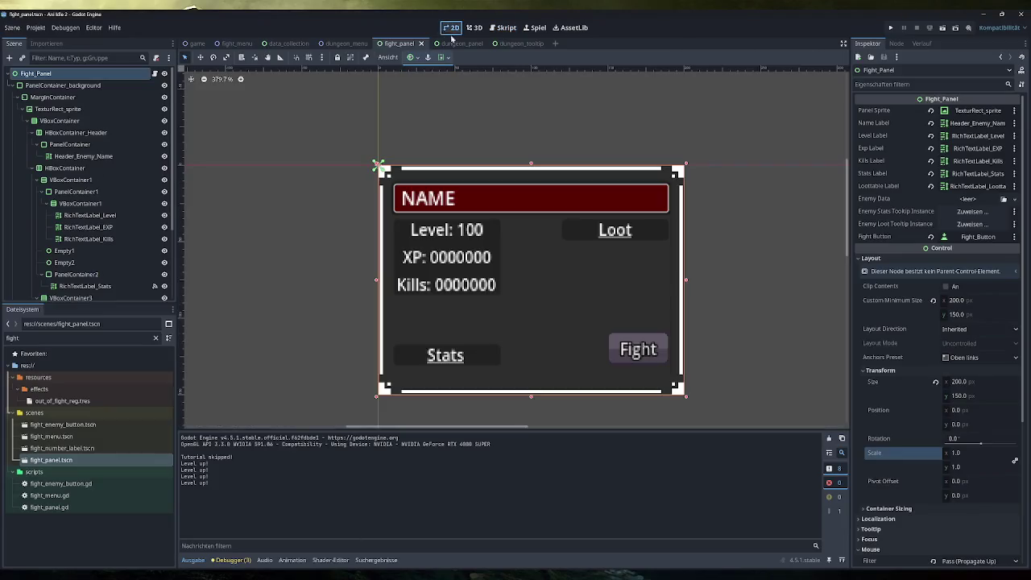
Step: Create a new 2D scene and change its Node2D root to a Sprite2D
left_click(497, 44)
left_click(455, 43)
left_click(510, 44)
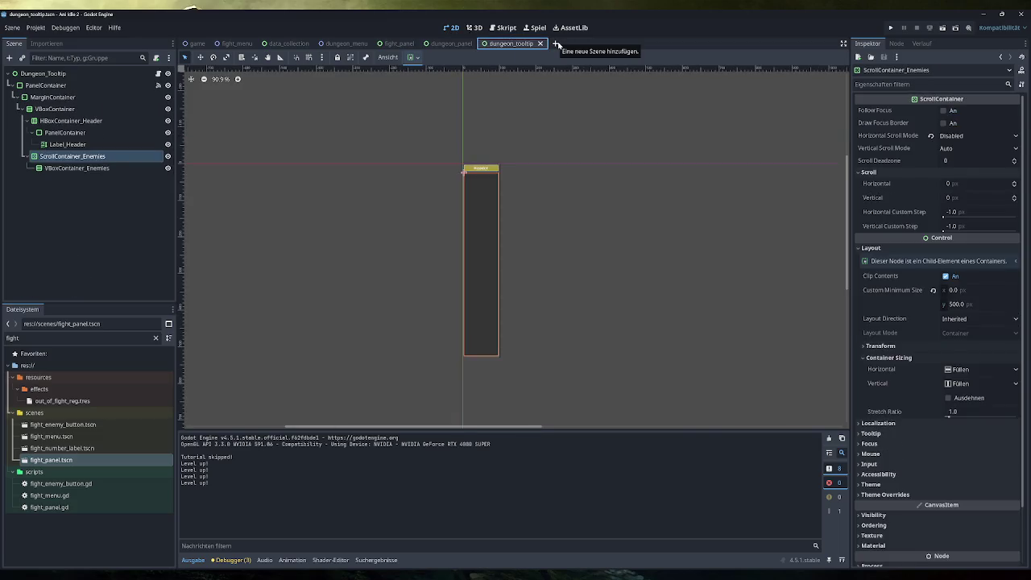
left_click(556, 44)
left_click(95, 85)
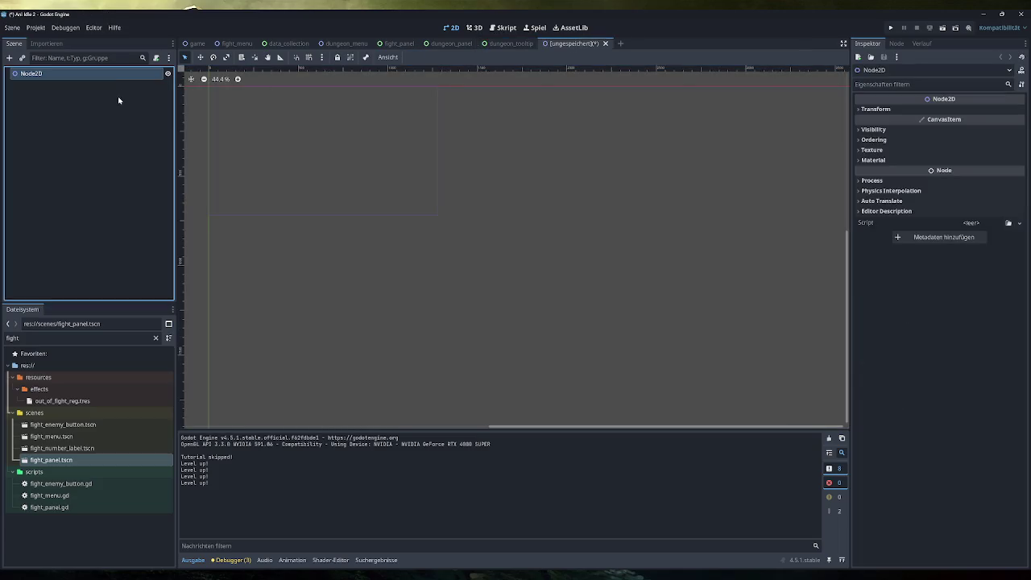
right_click(64, 80)
left_click(90, 196)
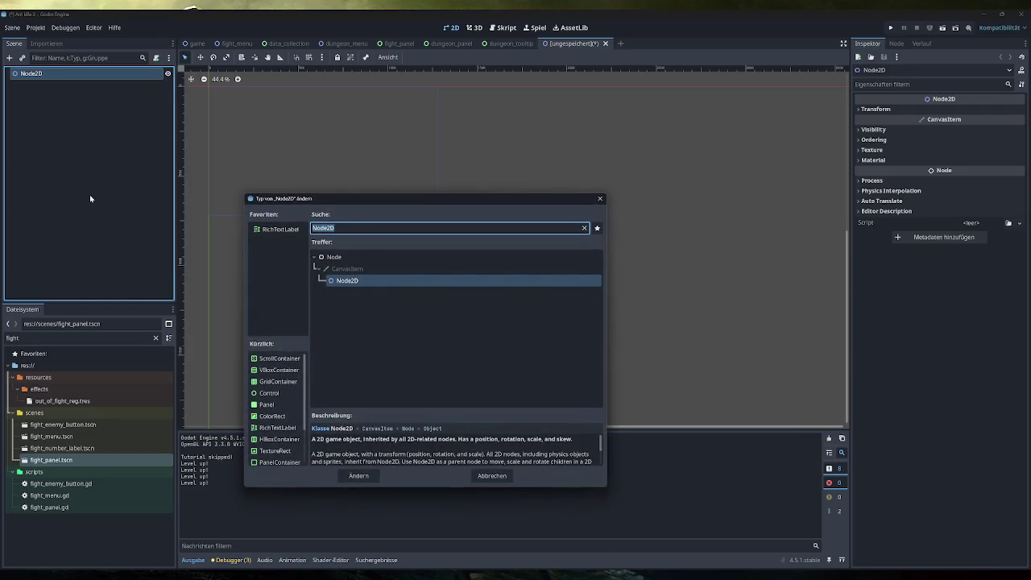
type("sprite")
key("Return")
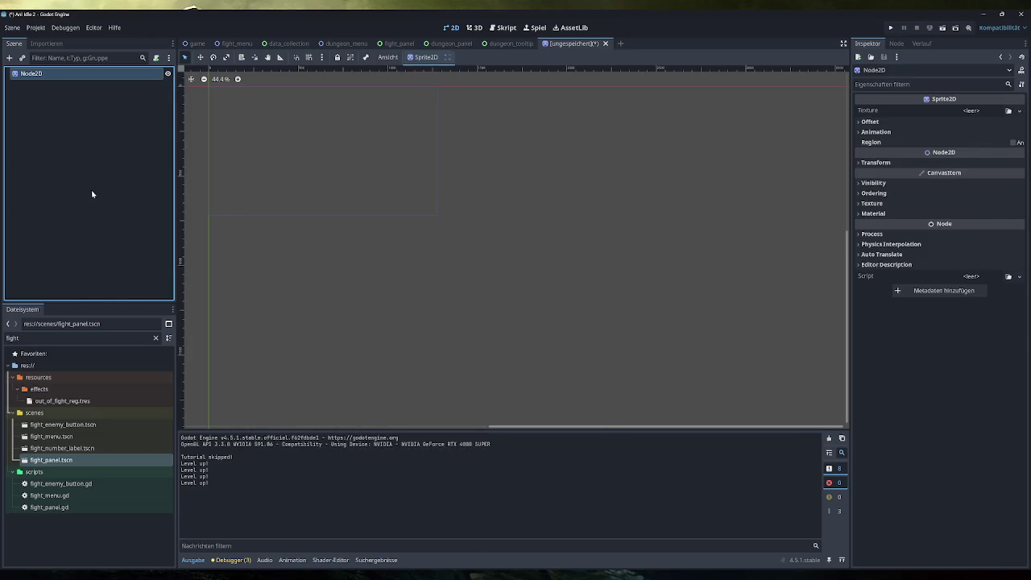
Step: Give the sprite a new AtlasTexture using the 900×280 monster spritesheet as its atlas
left_click(1018, 110)
left_click(964, 153)
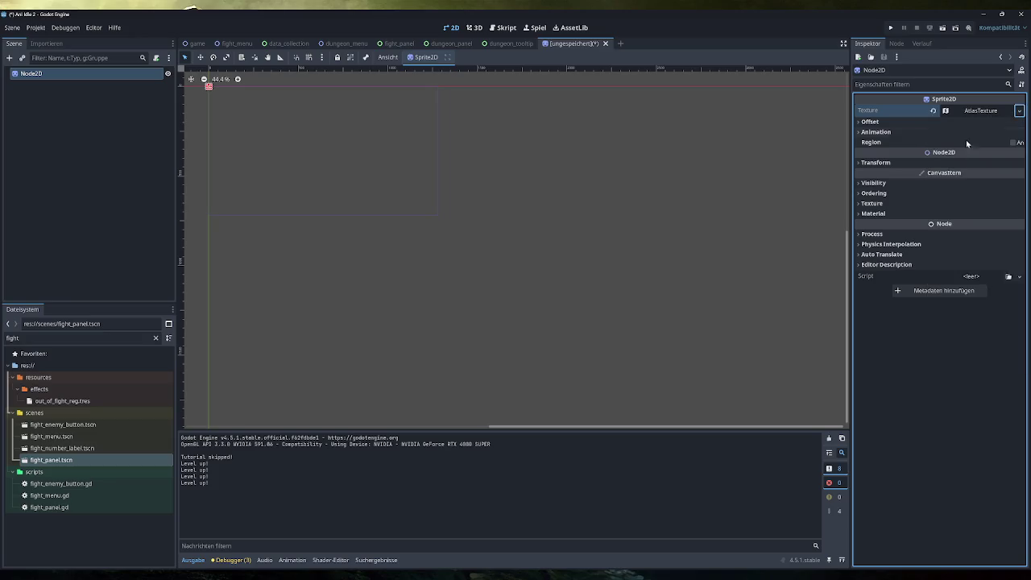
left_click(1017, 228)
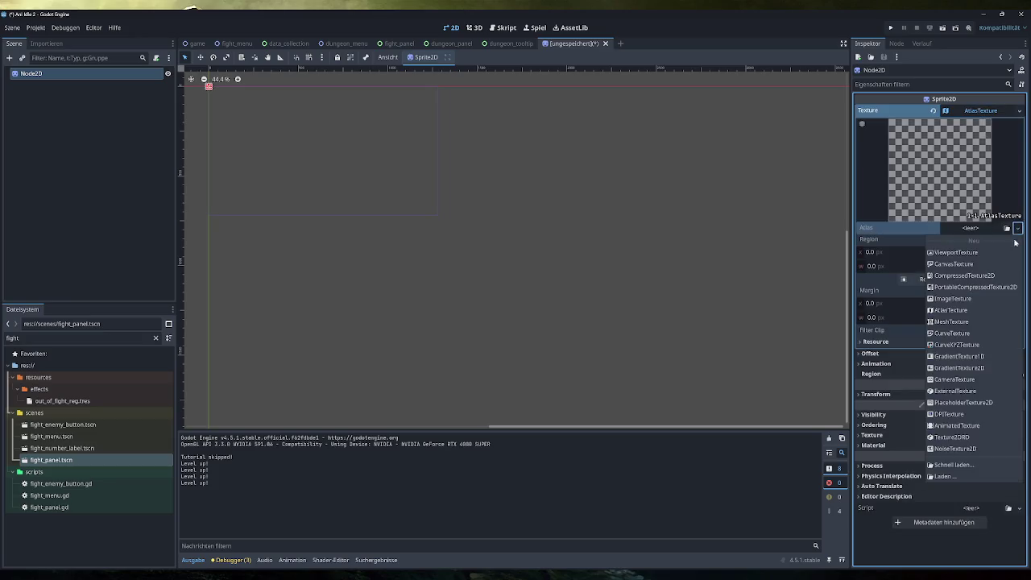
left_click(953, 464)
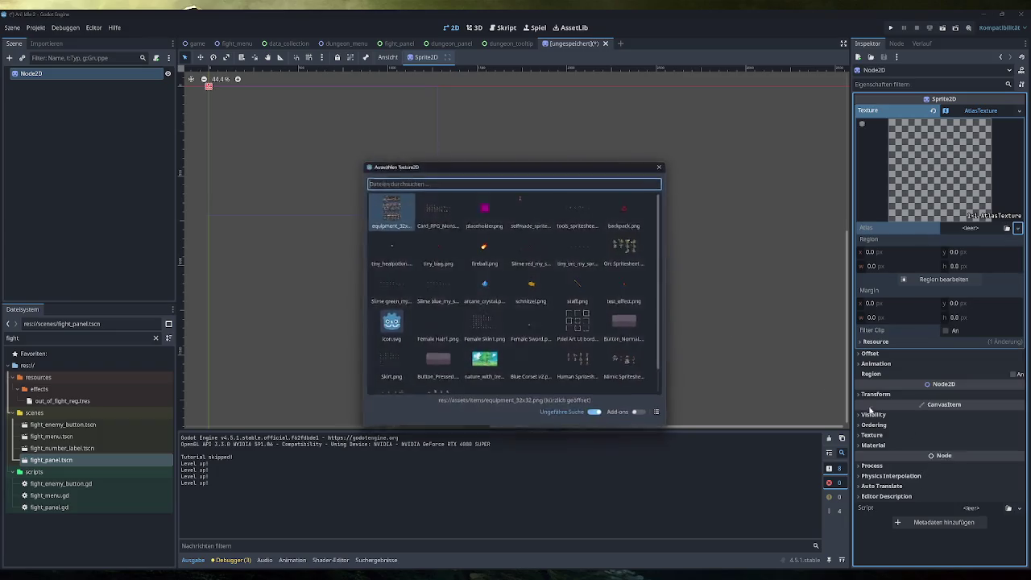
double_click(433, 213)
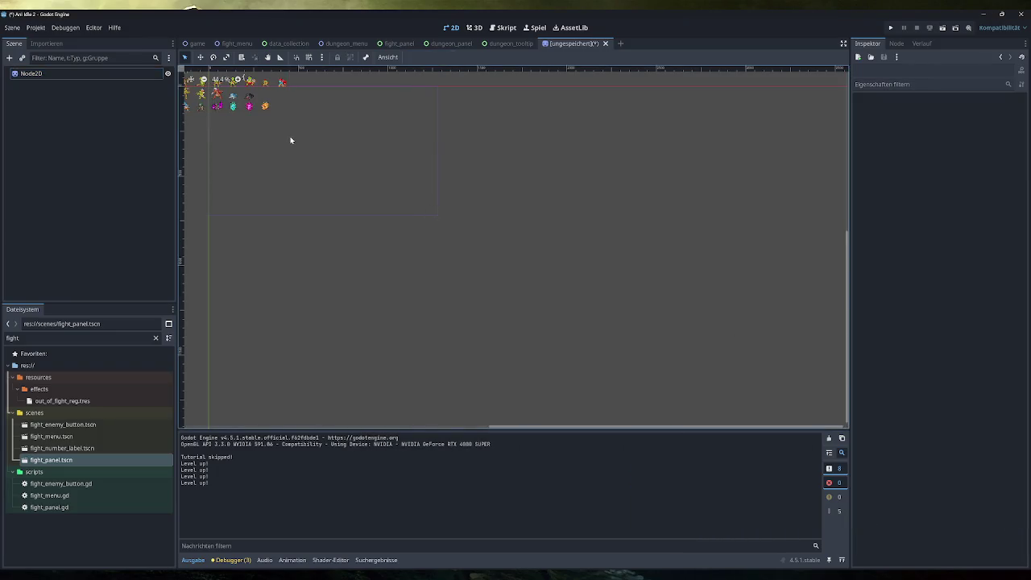
left_click(69, 74)
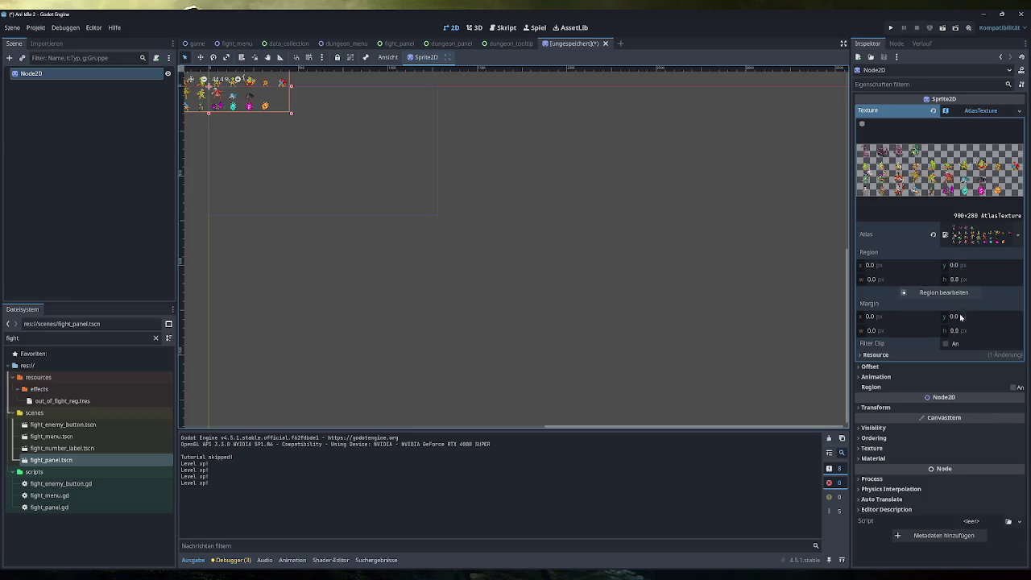
left_click(960, 292)
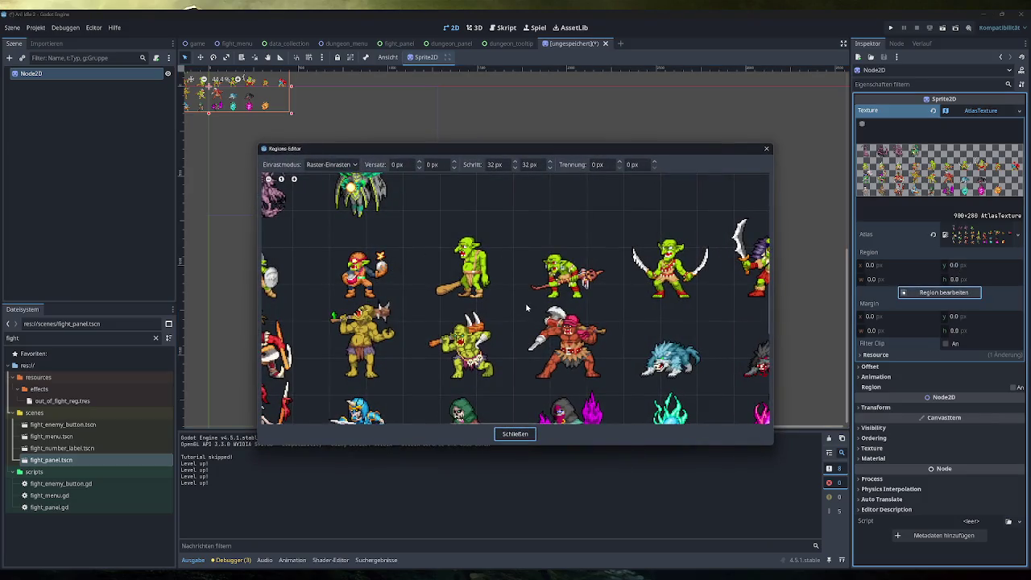
Step: Set the region editor's grid step to 90 × 70 px with 0 px separation
scroll(524, 298, "down", 2)
scroll(524, 298, "down", 2)
double_click(492, 165)
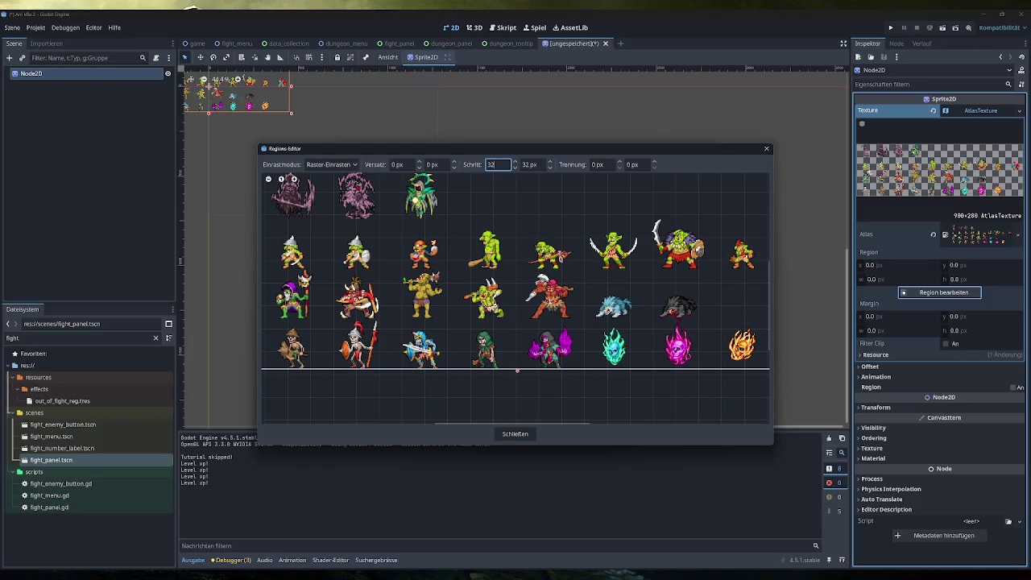
type("90")
key("Tab")
type("70")
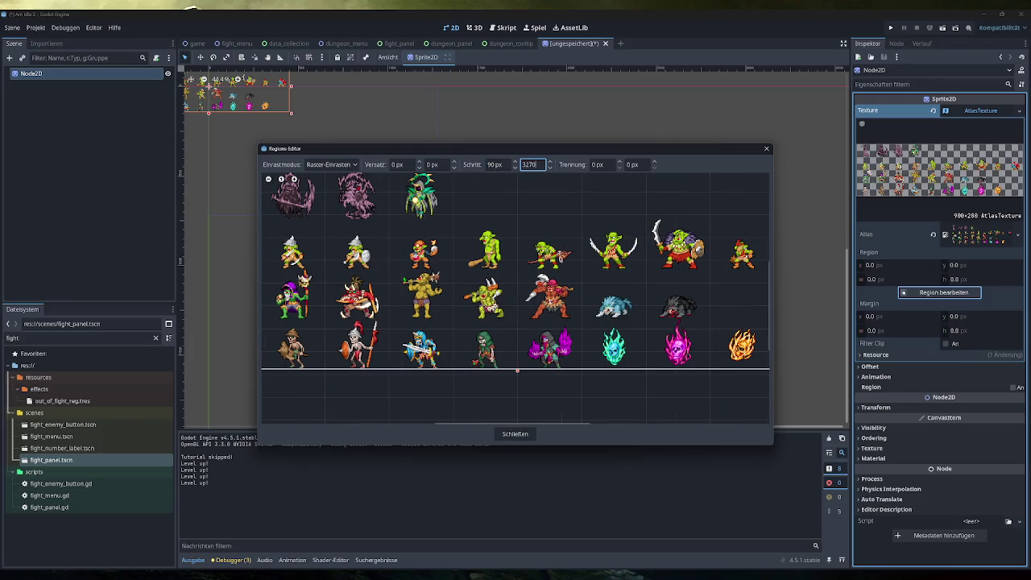
key("Home")
key("Delete")
key("Delete")
key("Tab")
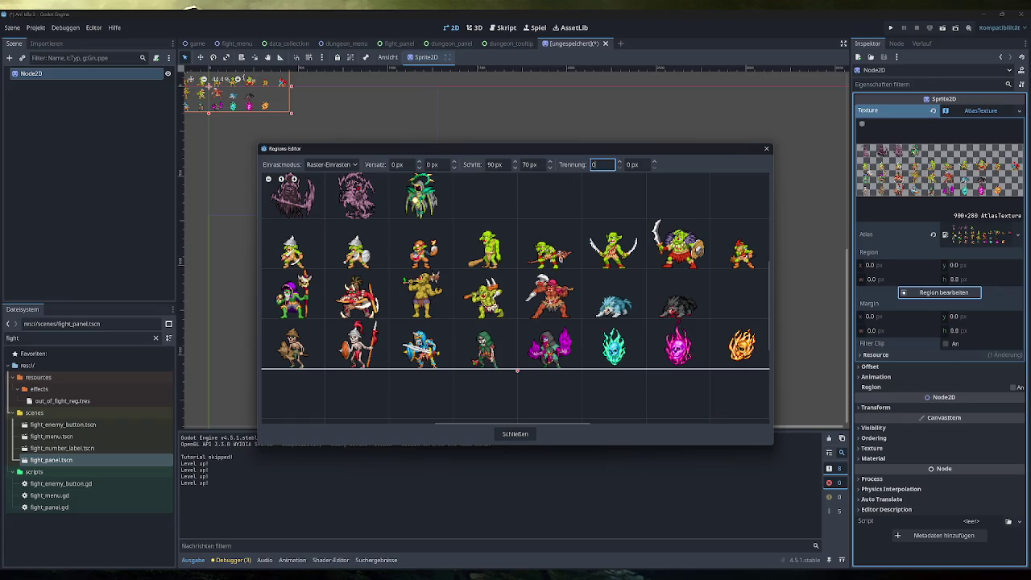
Step: Select the axe-wielding orc cell as the region and close the region editor
scroll(393, 263, "left", 2)
left_click(358, 296)
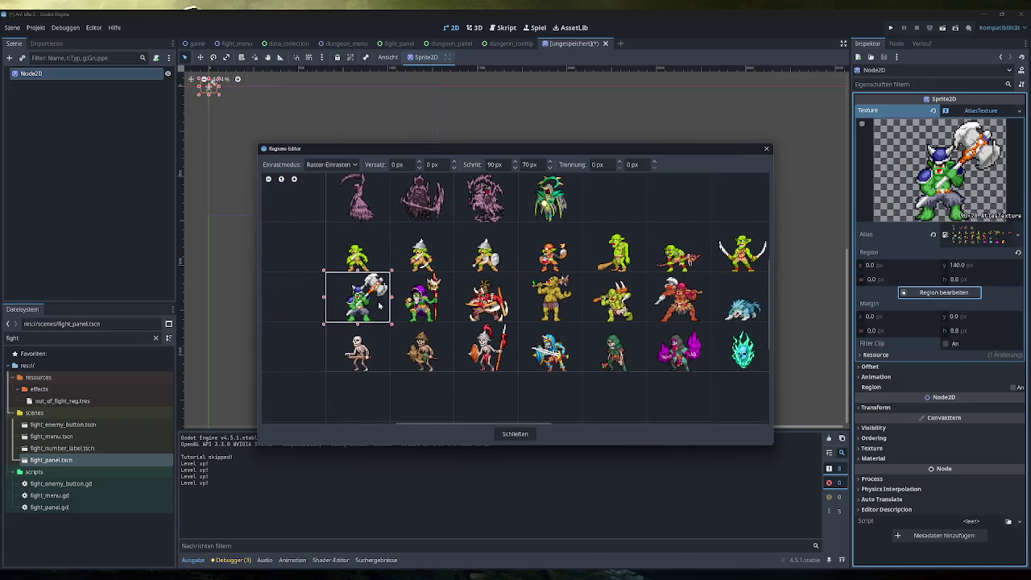
left_click(514, 433)
scroll(518, 271, "up", 8)
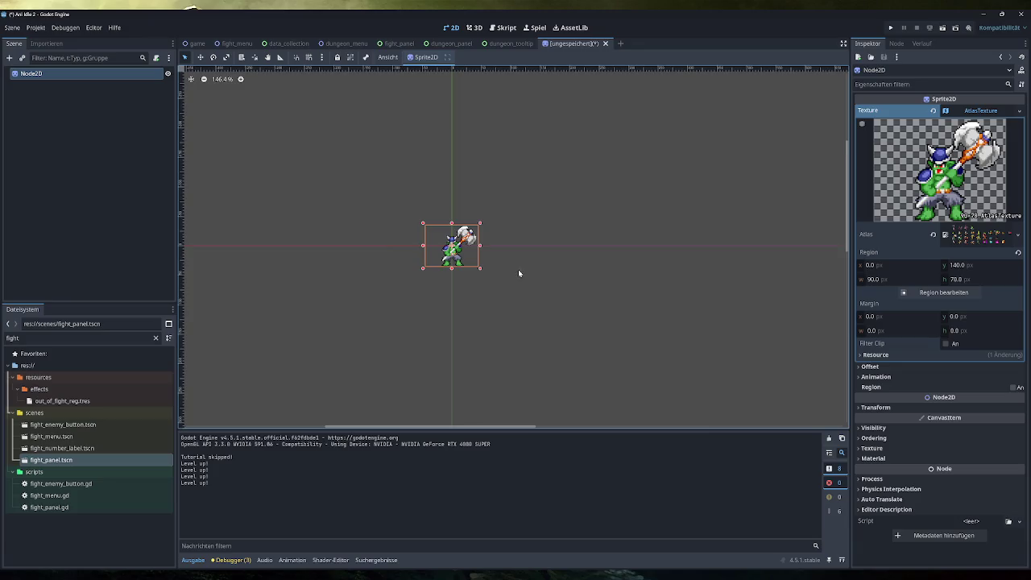
scroll(388, 236, "up", 1)
scroll(679, 296, "down", 1)
left_click(679, 297)
left_click(71, 74)
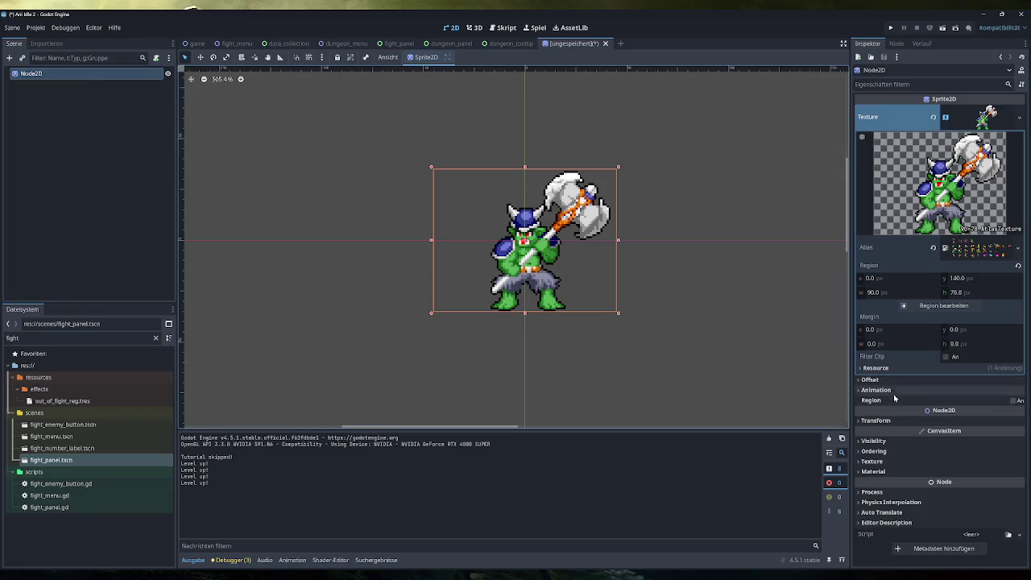
Step: Set the orc sprite's Transform scale to 0.5, then to 0.2
left_click(886, 421)
scroll(897, 474, "down", 2)
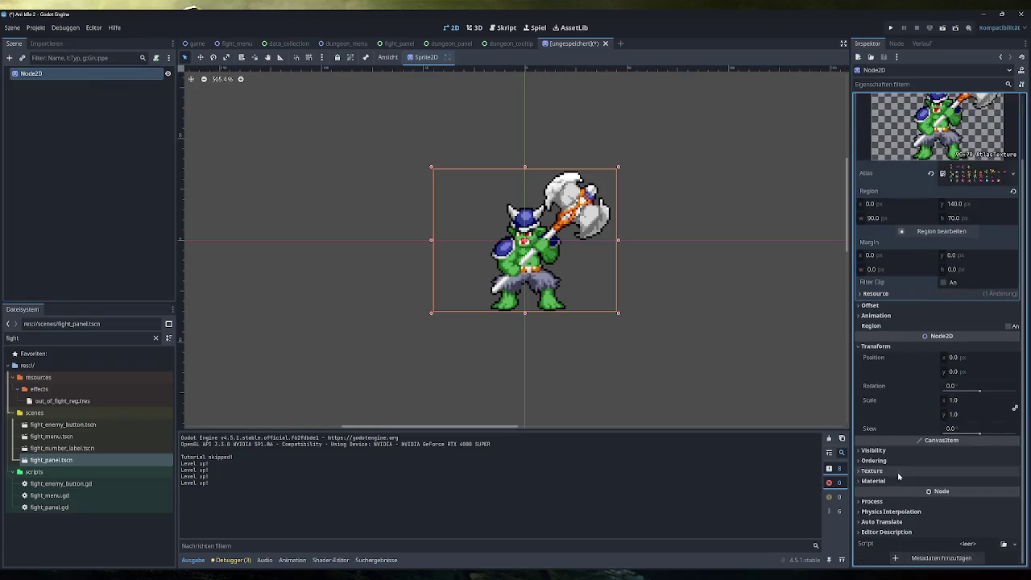
left_click(966, 400)
type("0.5")
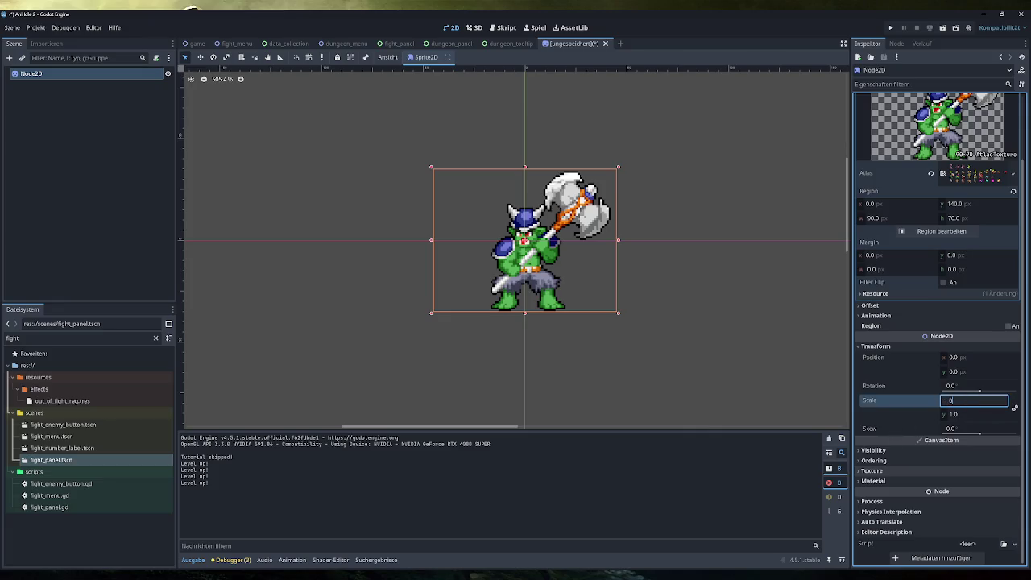
key("Return")
key("ctrl+a")
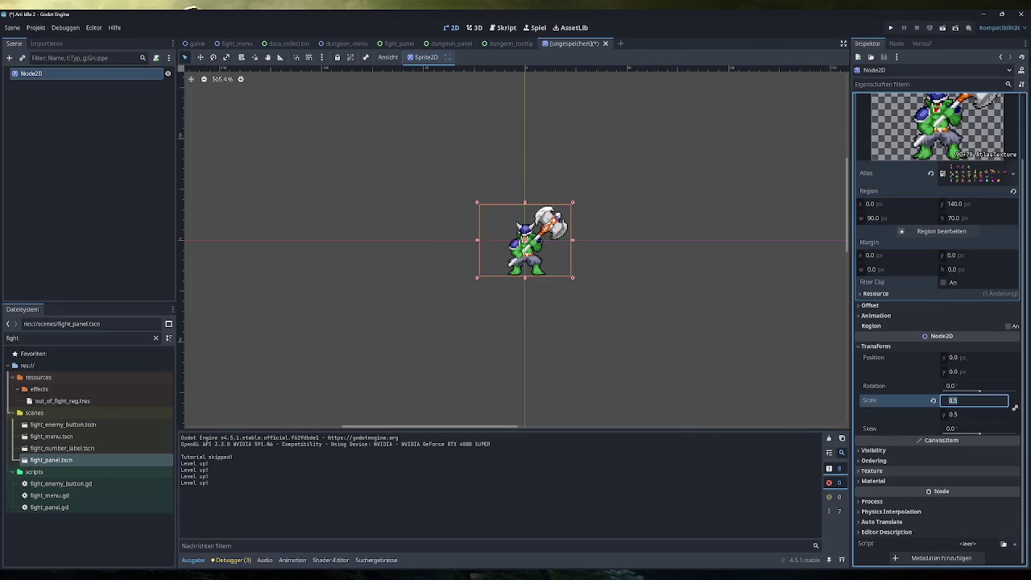
type("0.2")
key("Return")
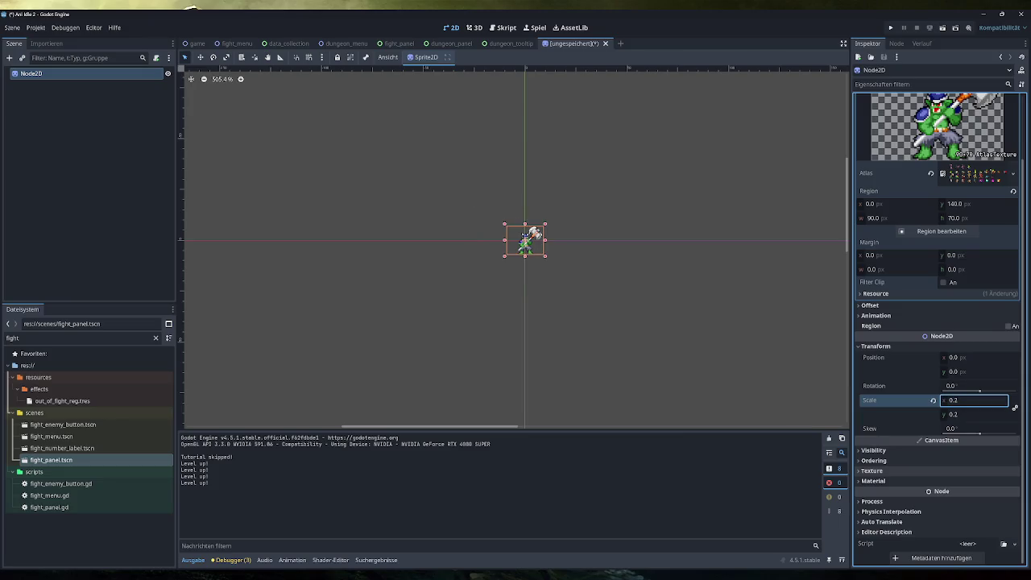
Step: Attempt to run the current scene, cancelling the save prompt
left_click(485, 203)
scroll(561, 256, "up", 5)
scroll(511, 234, "down", 5)
scroll(545, 214, "up", 2)
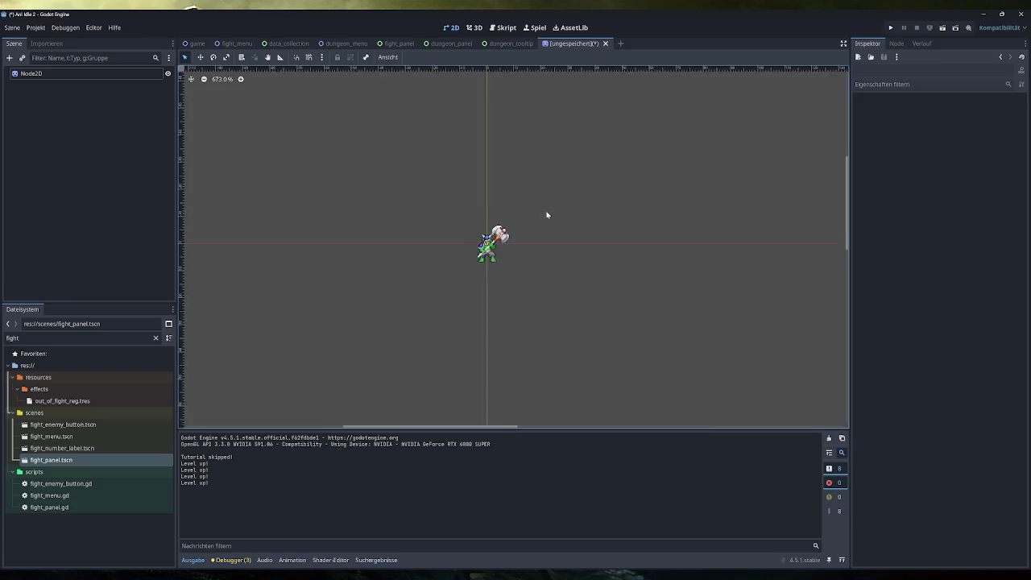
left_click(942, 28)
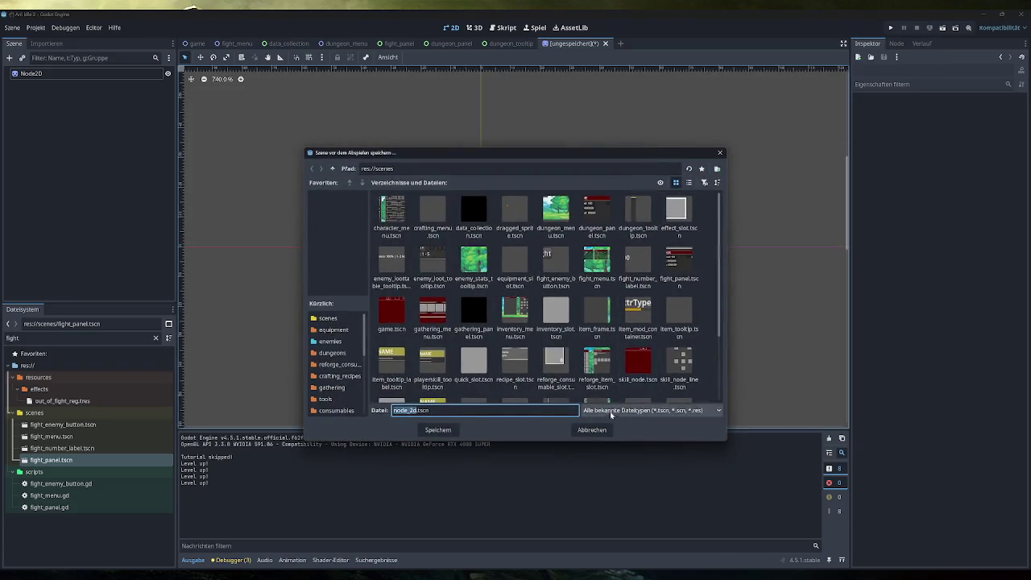
left_click(592, 430)
scroll(487, 294, "down", 3)
scroll(489, 293, "up", 1)
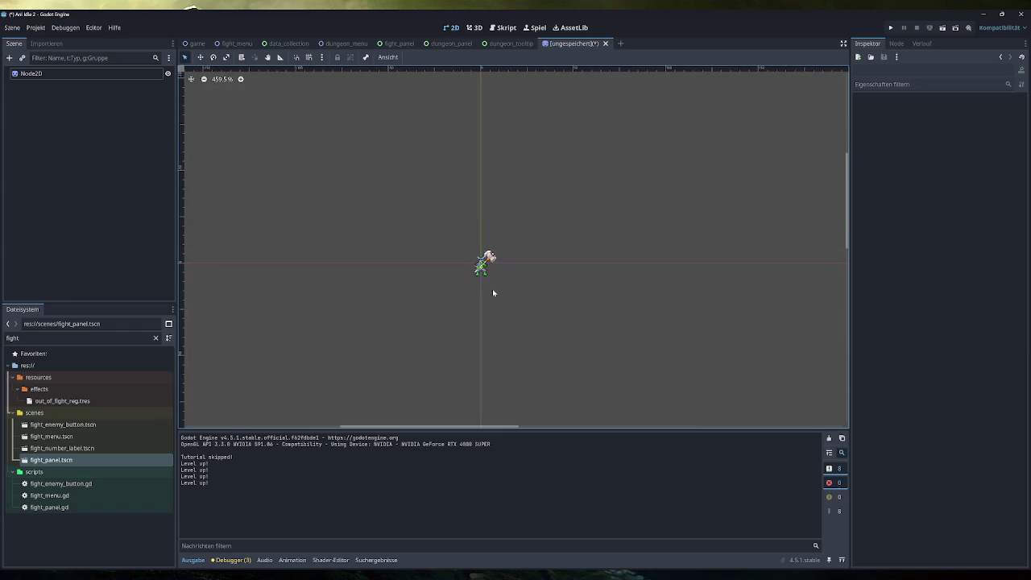
scroll(492, 289, "up", 1)
Step: Reset the sprite's scale to 1.0, tidy the Inspector sections, then set scale 0.2 again
left_click(136, 74)
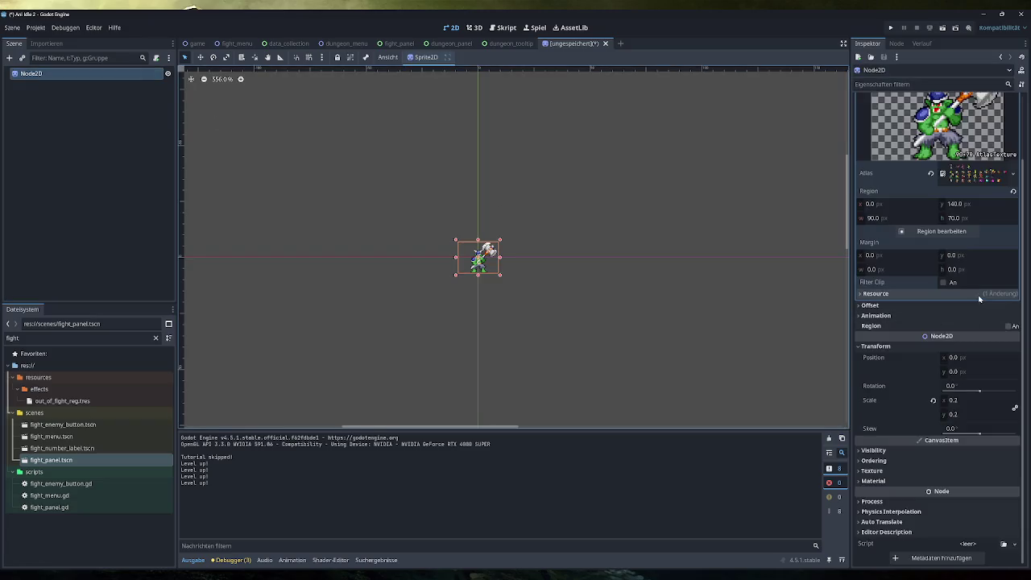
left_click(938, 401)
left_click(932, 400)
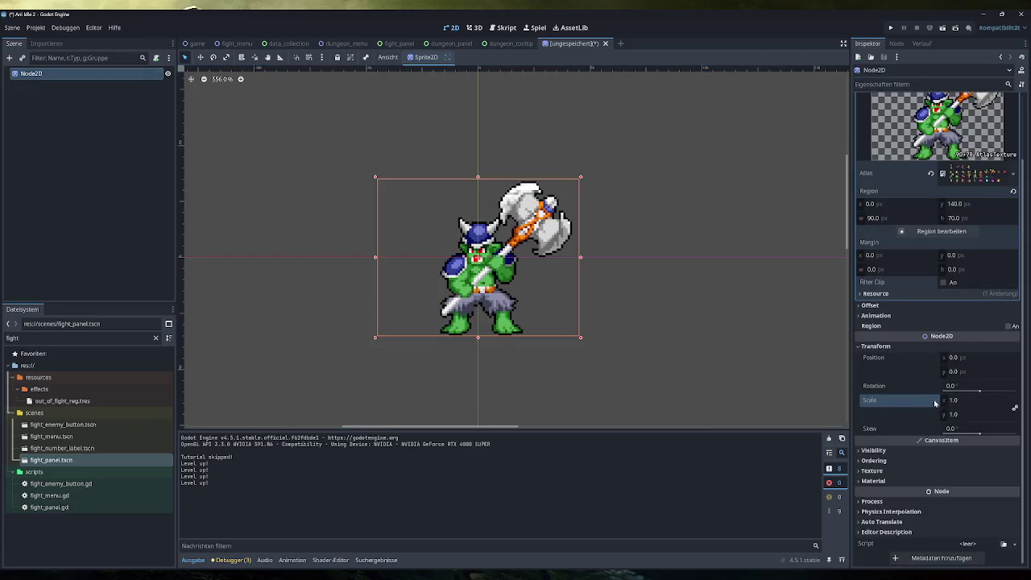
scroll(927, 387, "up", 1)
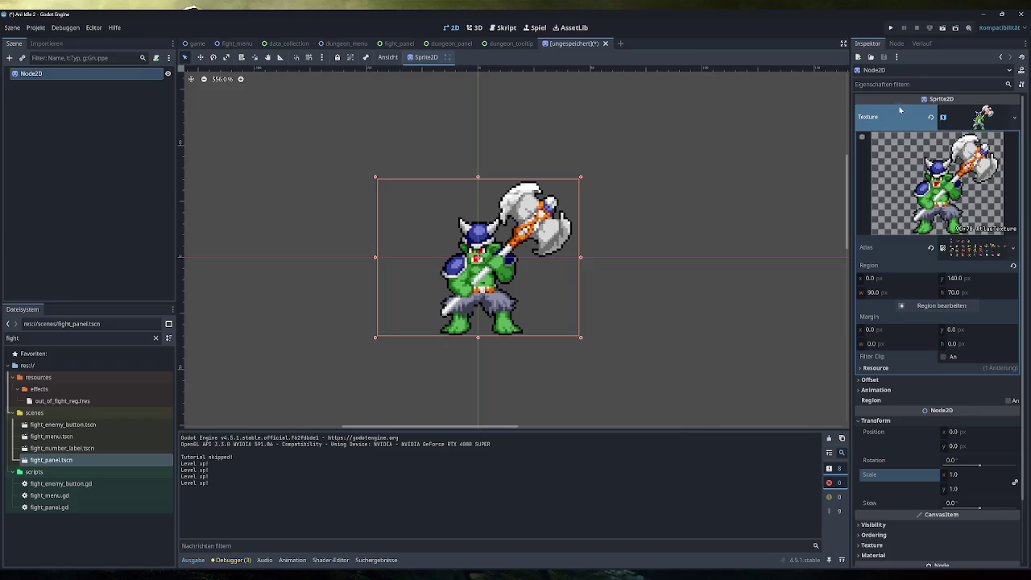
left_click(965, 118)
left_click(901, 176)
left_click(901, 175)
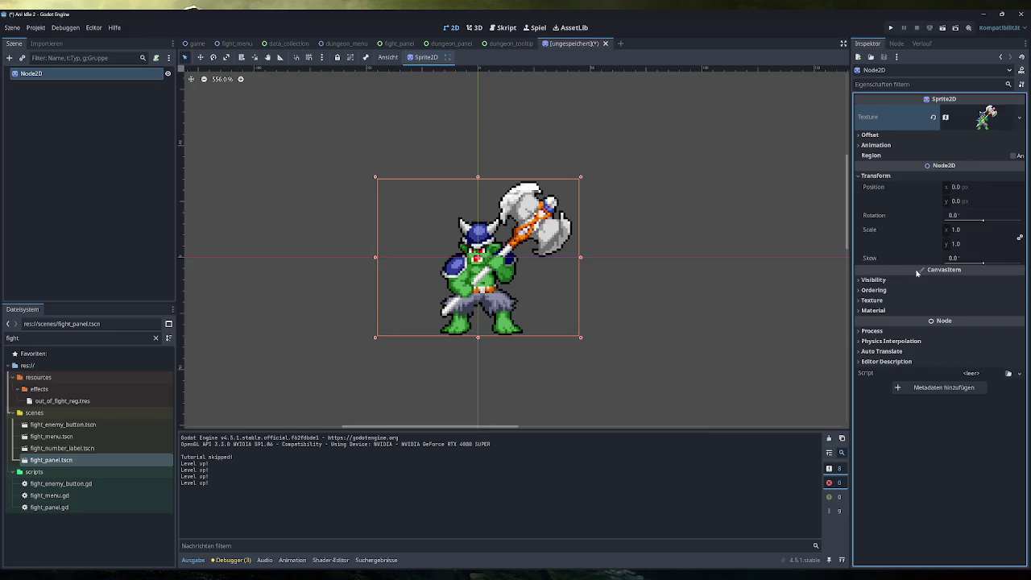
left_click(892, 137)
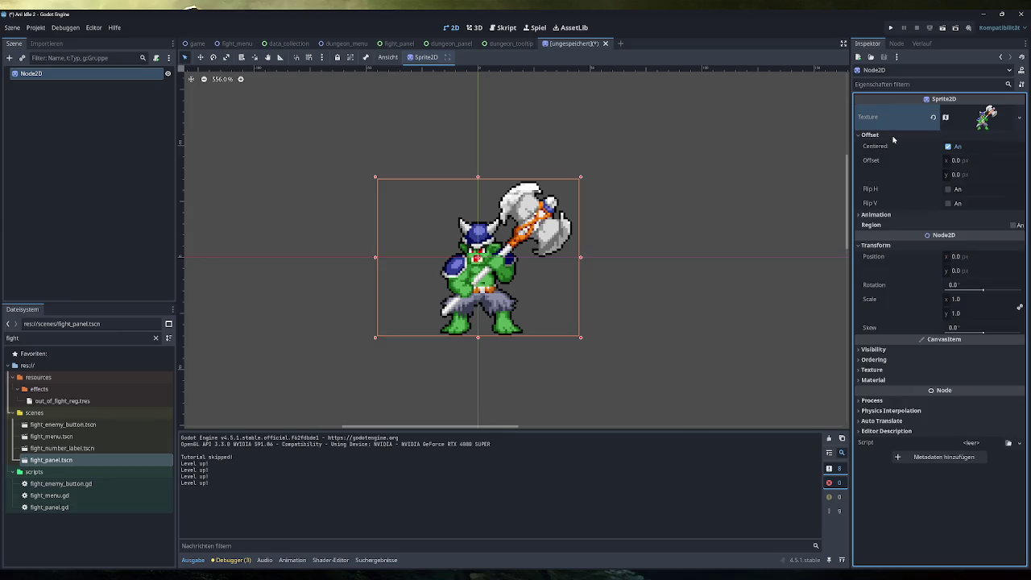
left_click(892, 137)
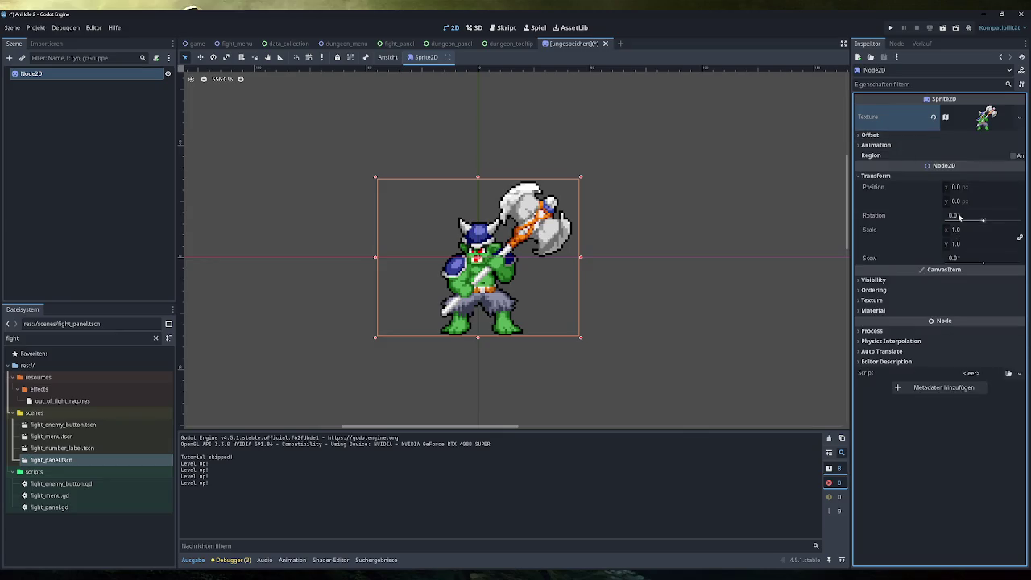
left_click(958, 230)
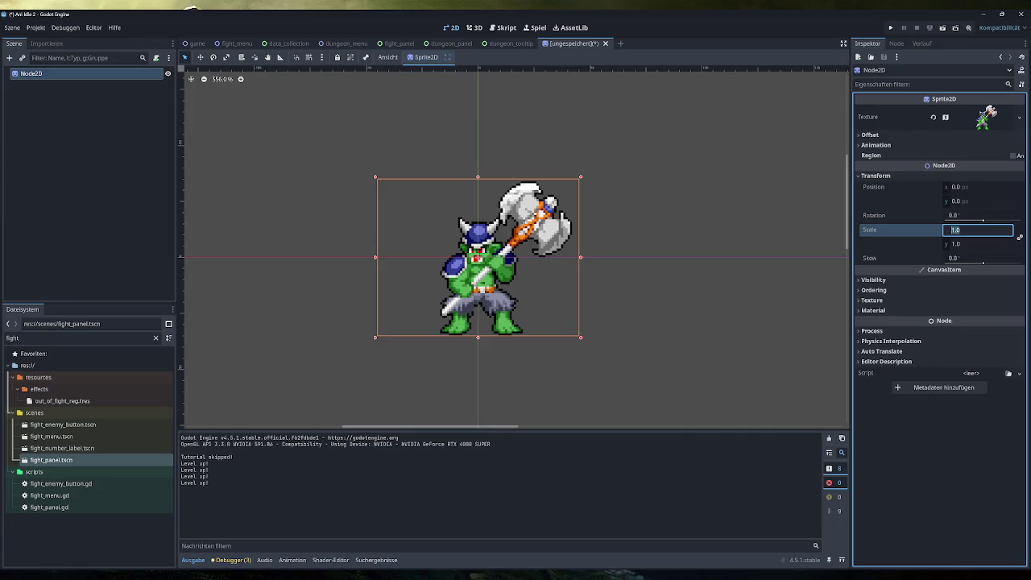
type("0.2")
key("Return")
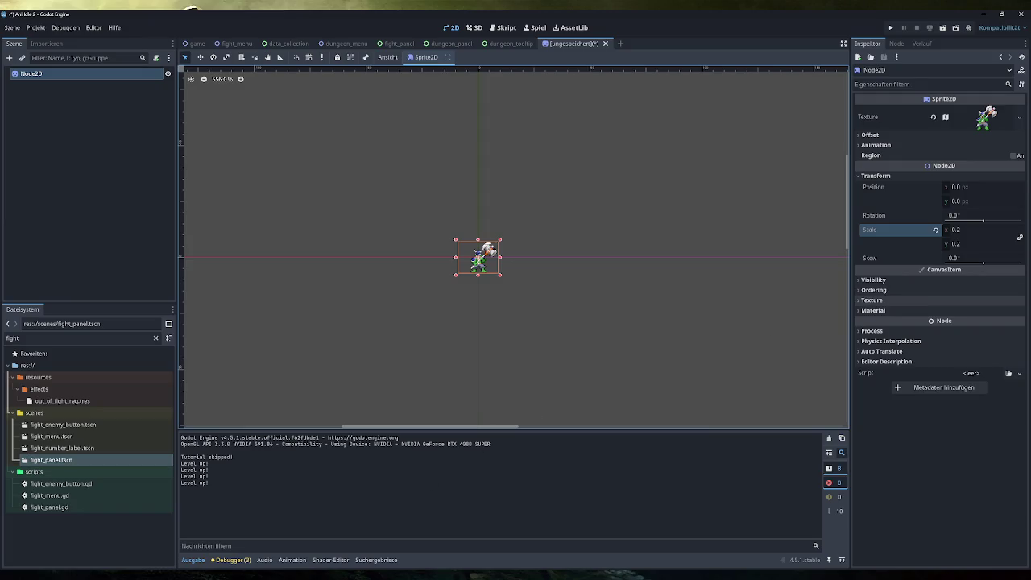
Step: Launch the calculator from the system search
key("super")
type("editor")
key("Return")
Step: Calculate 90 × 0,2 = 18 in Calculator and close it
type("90*0,2")
key("Return")
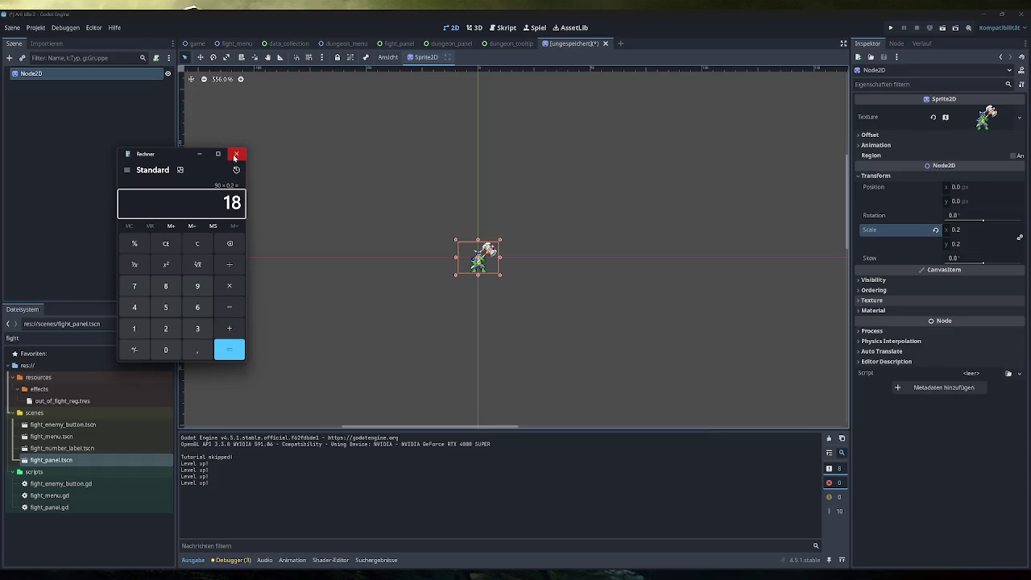
left_click(236, 154)
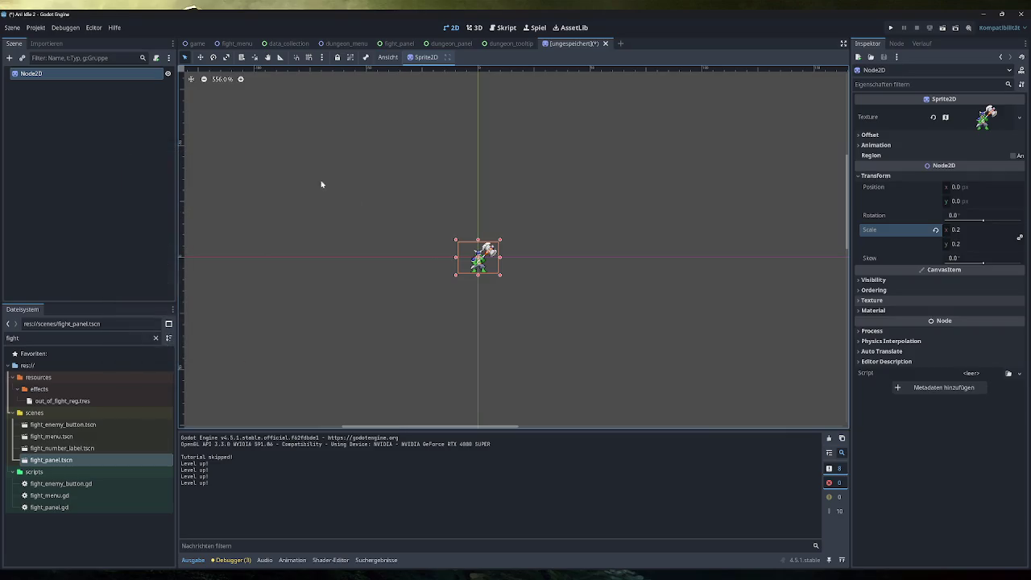
Step: Reset the canvas zoom to 100% and set the orc sprite's scale to 0.5
left_click(301, 168)
scroll(486, 270, "up", 5)
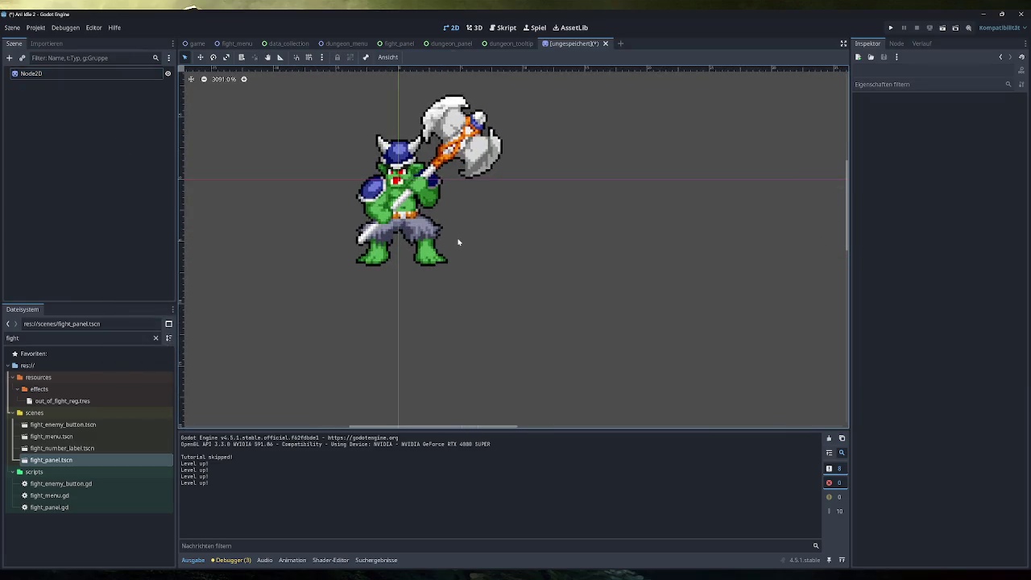
scroll(460, 256, "down", 5)
key("ctrl+0")
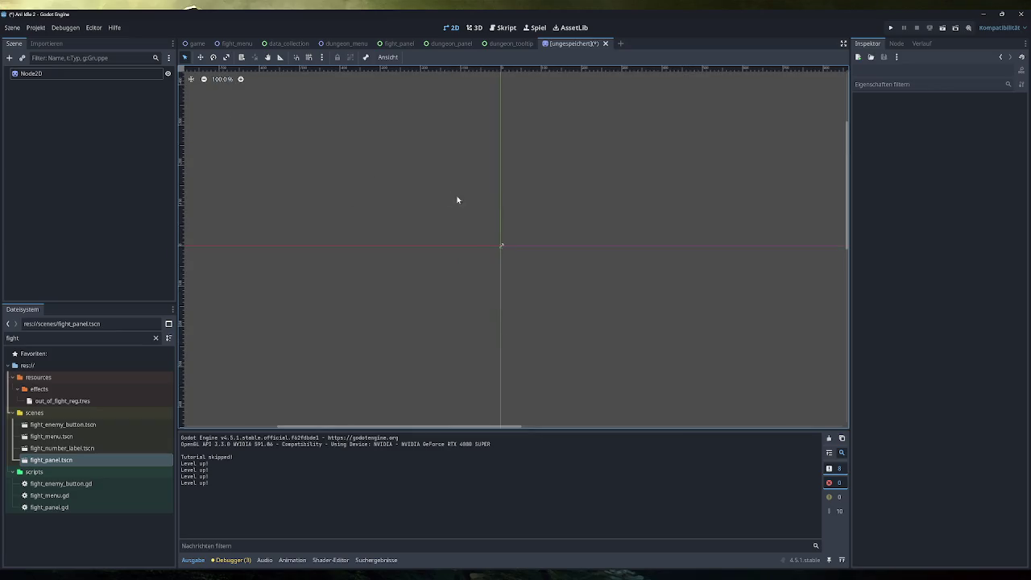
left_click(92, 74)
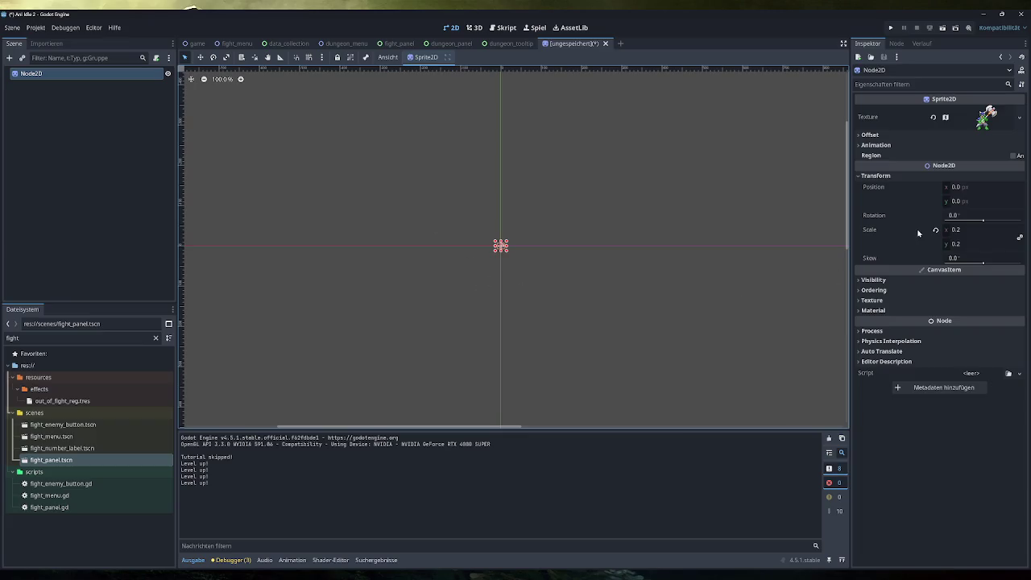
left_click(947, 233)
key("BackSpace")
type("5")
key("Return")
Step: Move the orc sprite slightly down-right of the origin
left_click(524, 297)
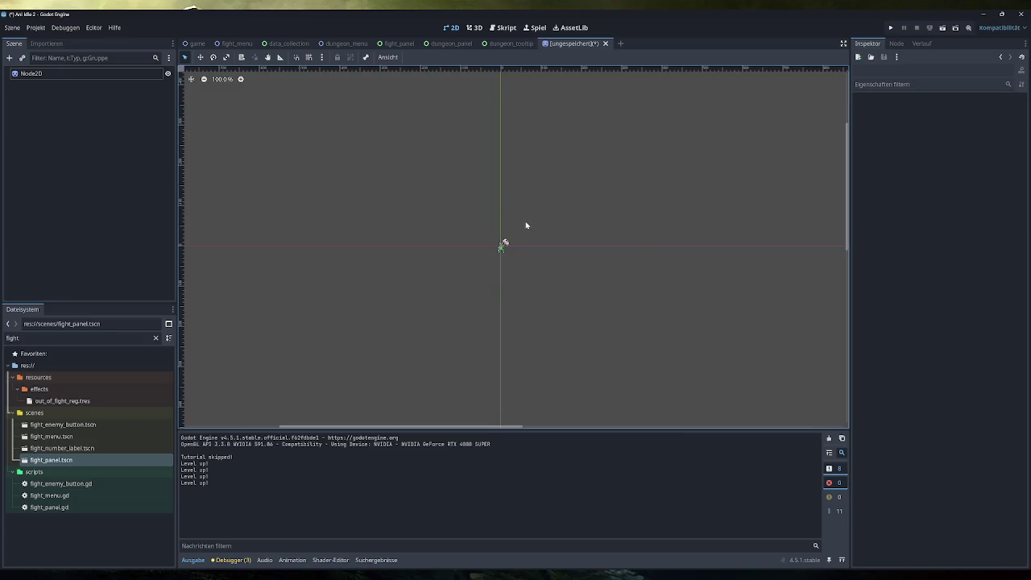
key("w")
left_click_drag(500, 246, 510, 254)
key("q")
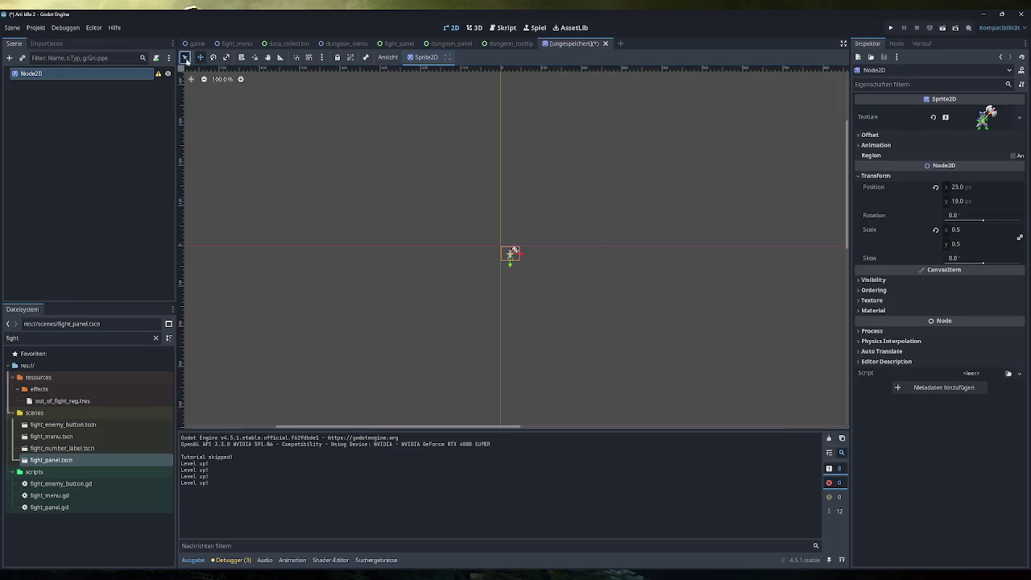
left_click(598, 233)
scroll(582, 258, "right", 2)
left_click_drag(601, 258, 628, 259)
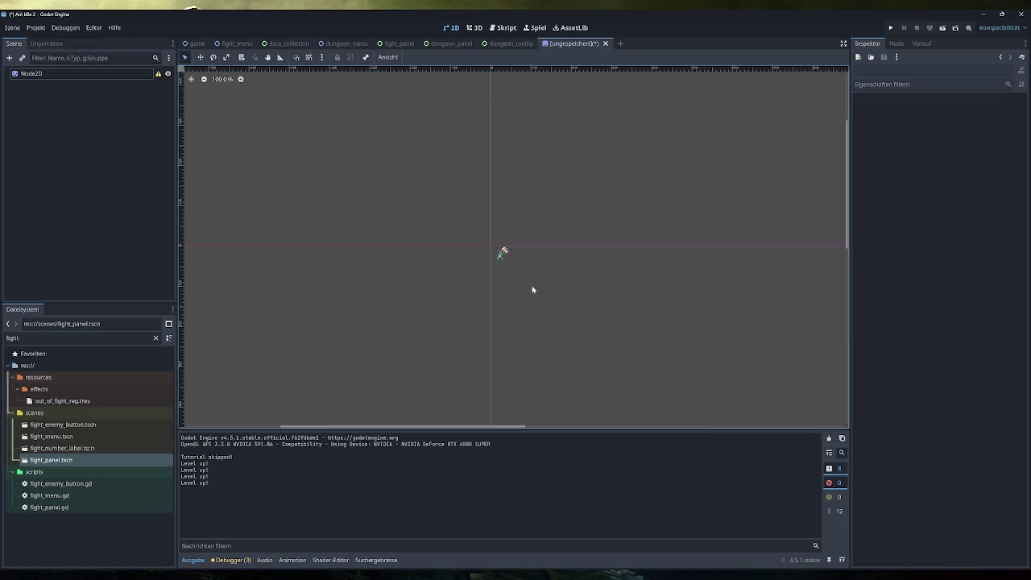
Step: Close the test scene with 'Nicht speichern' and switch to the Excalidraw sketch
left_click(604, 42)
left_click(585, 318)
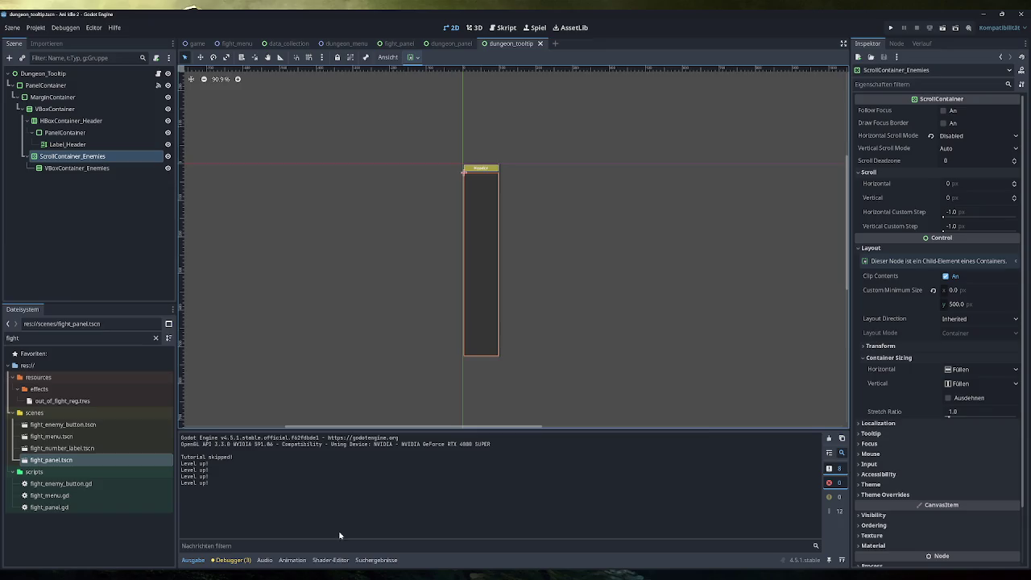
mouse_move(317, 575)
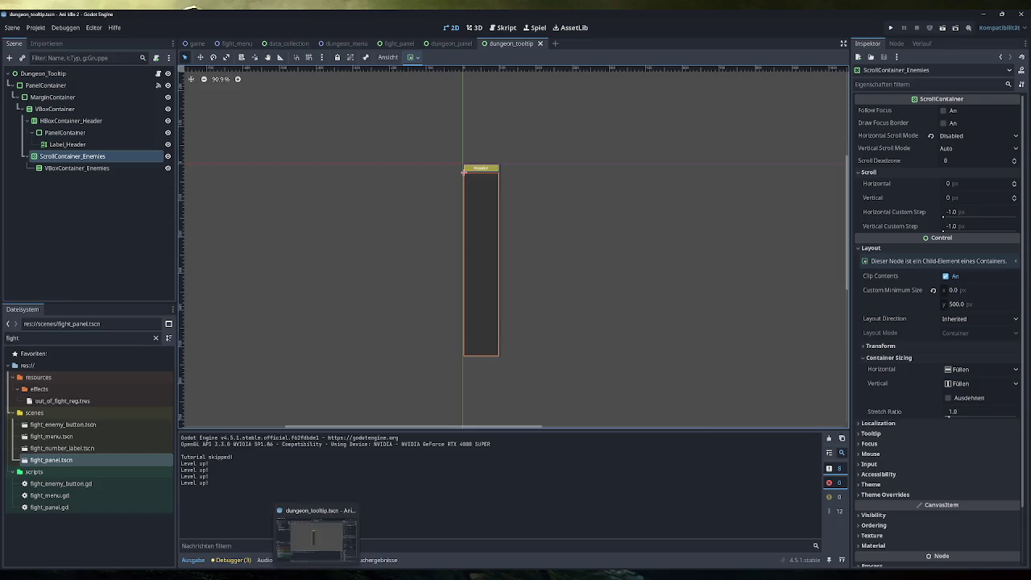
left_click(317, 575)
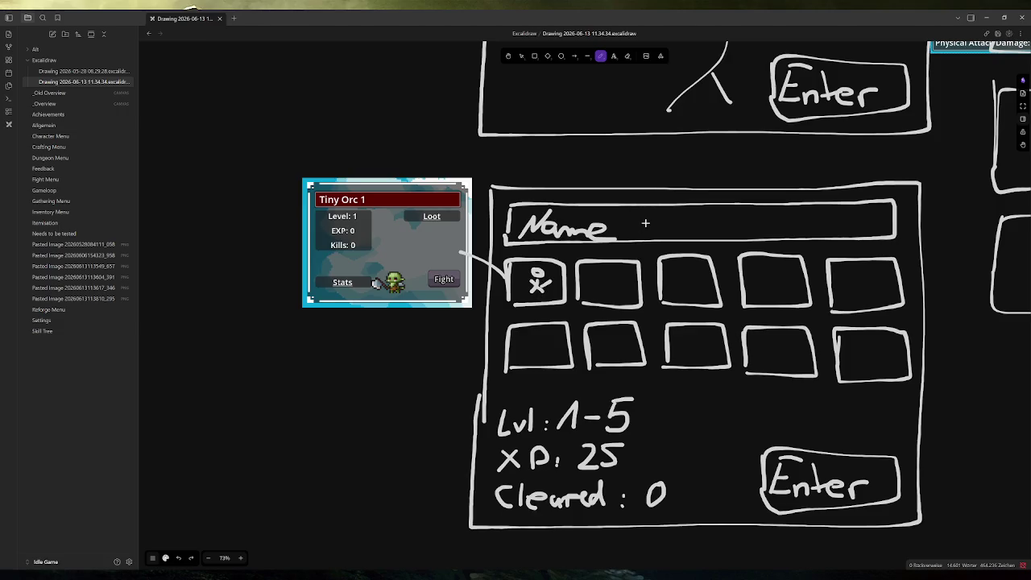
scroll(540, 333, "down", 5)
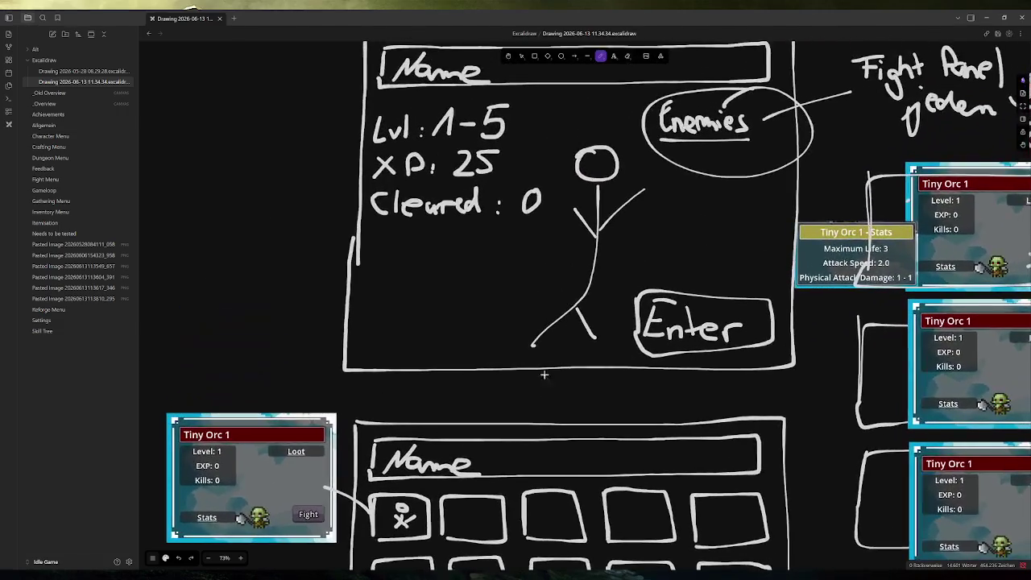
key("alt+Tab")
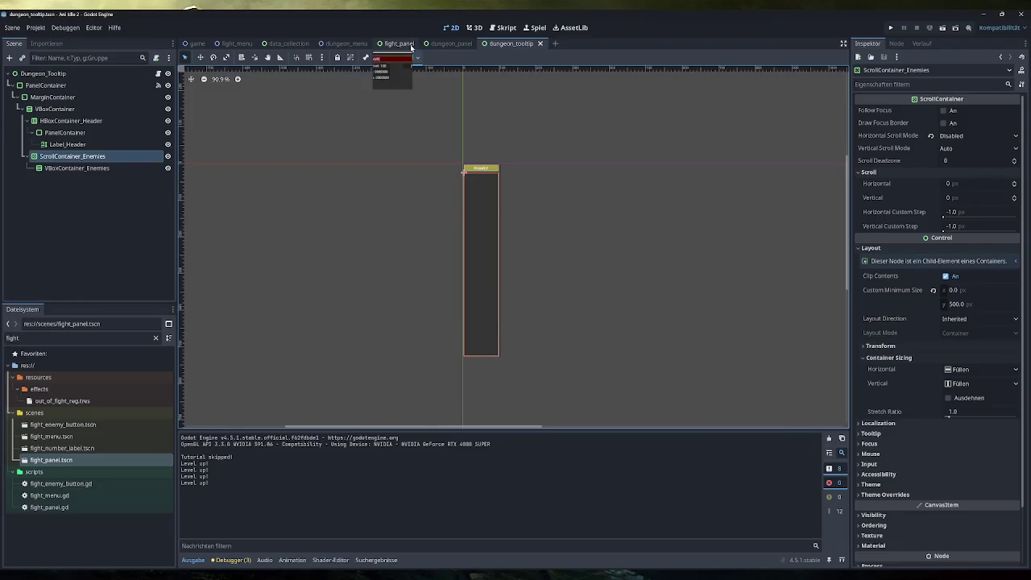
Step: From the fight_panel tab, run the game, skip the tutorial, and check the Tutorial Dungeon's Enemies tooltip
left_click(399, 43)
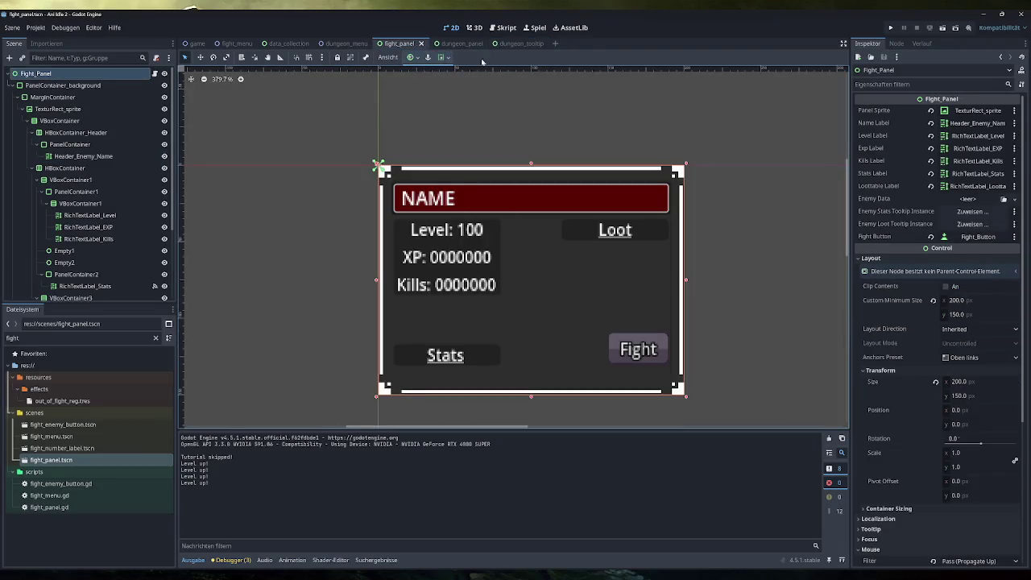
left_click(890, 27)
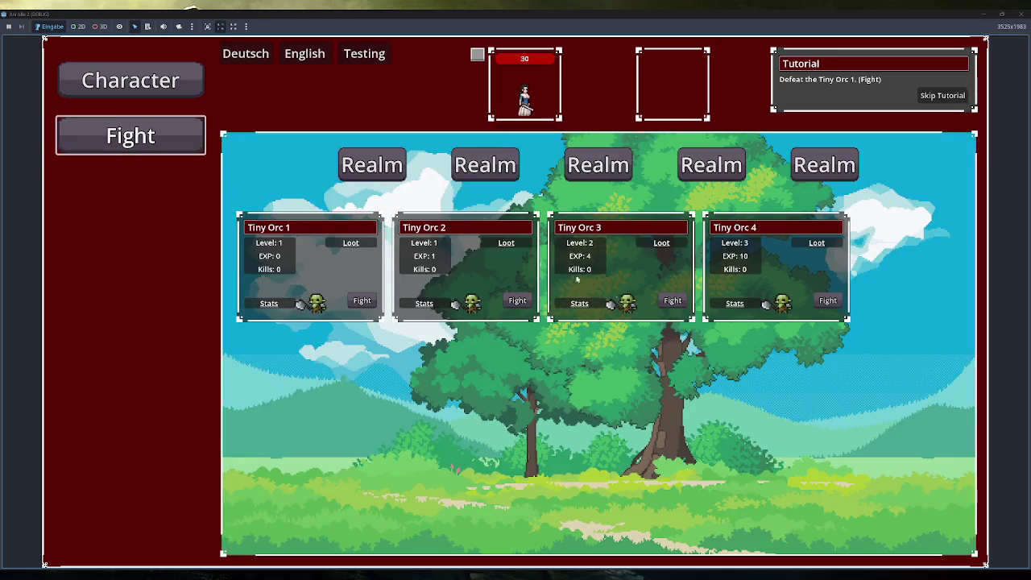
left_click(927, 95)
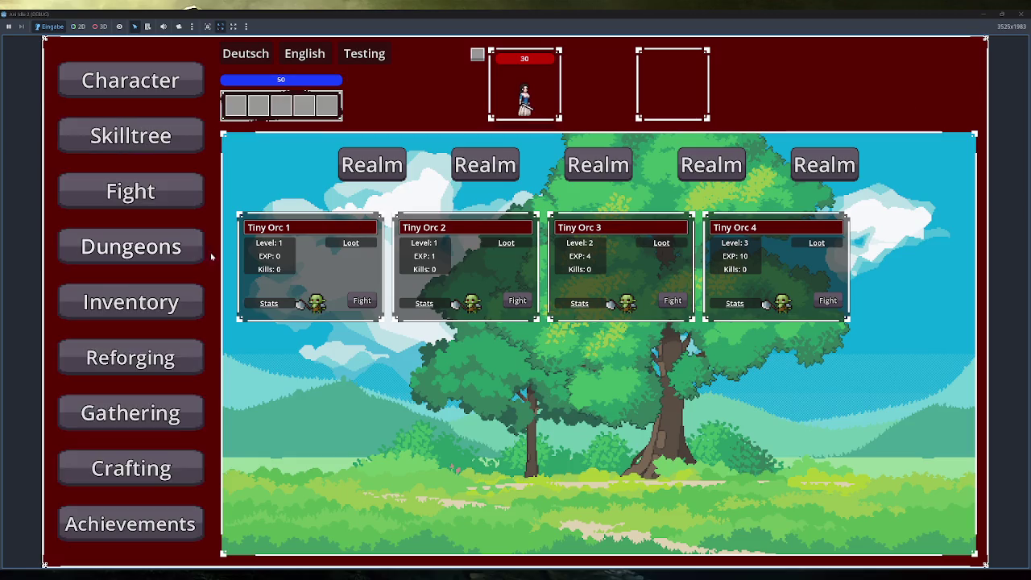
left_click(162, 253)
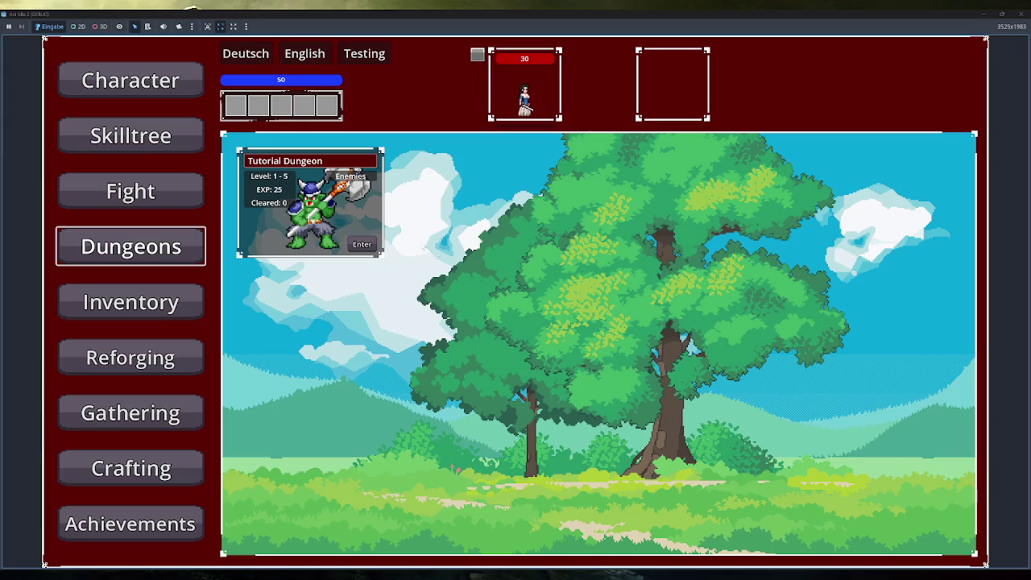
mouse_move(365, 181)
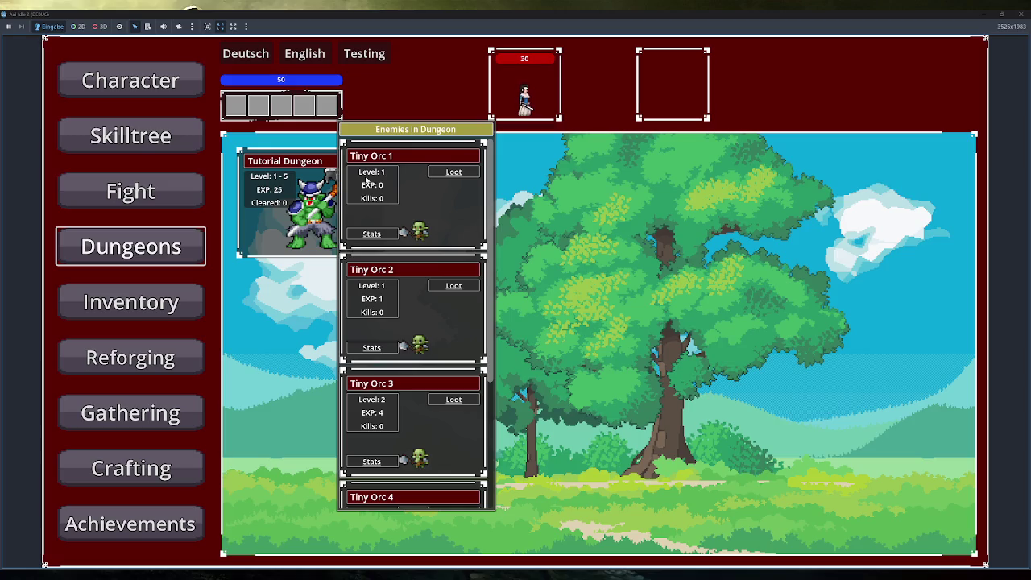
left_click(1020, 14)
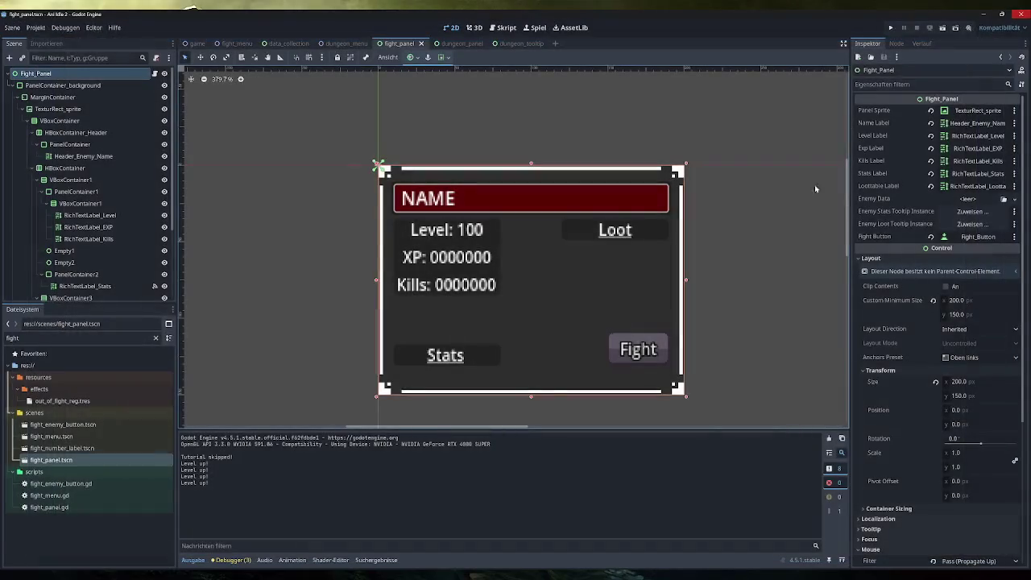
Step: In dungeon_tooltip, set the Dungeon_Tooltip root's Transform scale to 0.5 and run the project
left_click(513, 44)
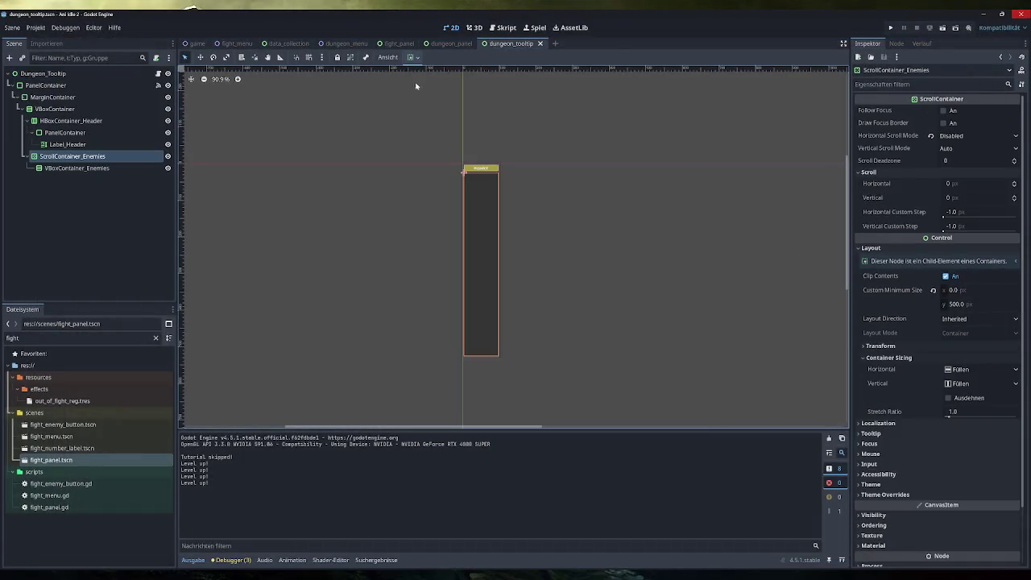
left_click(100, 76)
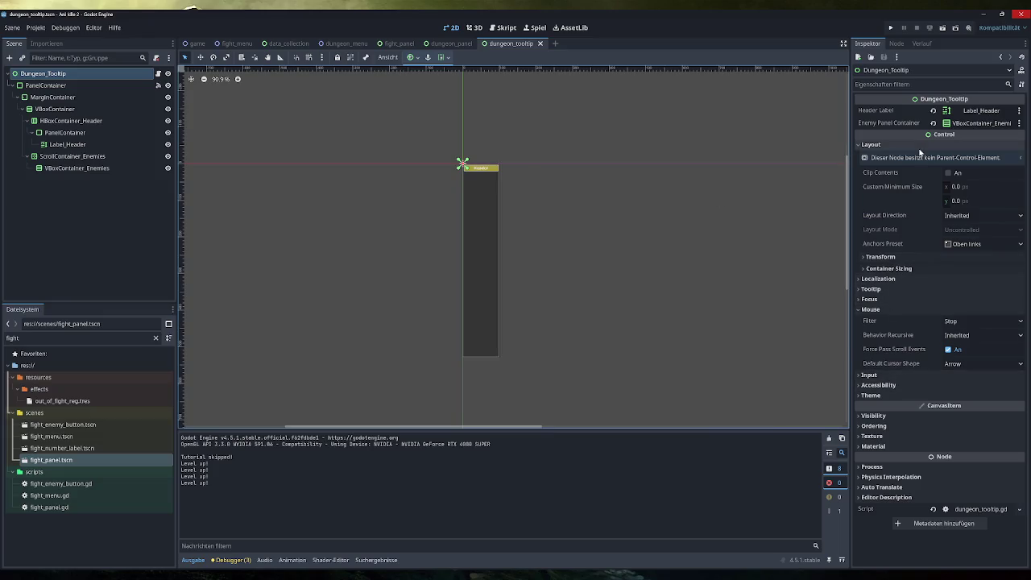
left_click(898, 258)
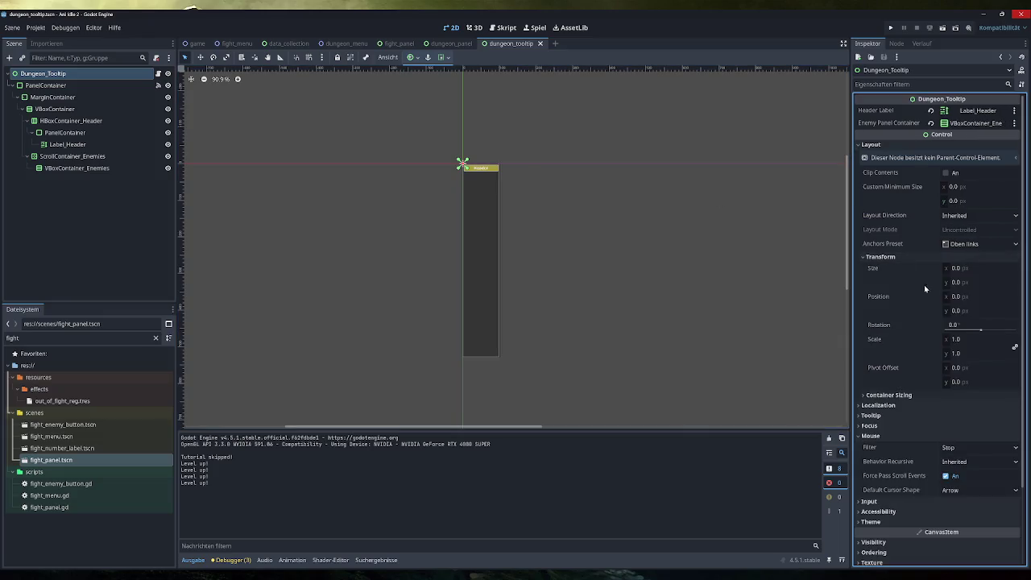
left_click(958, 339)
type("0.5")
key("Return")
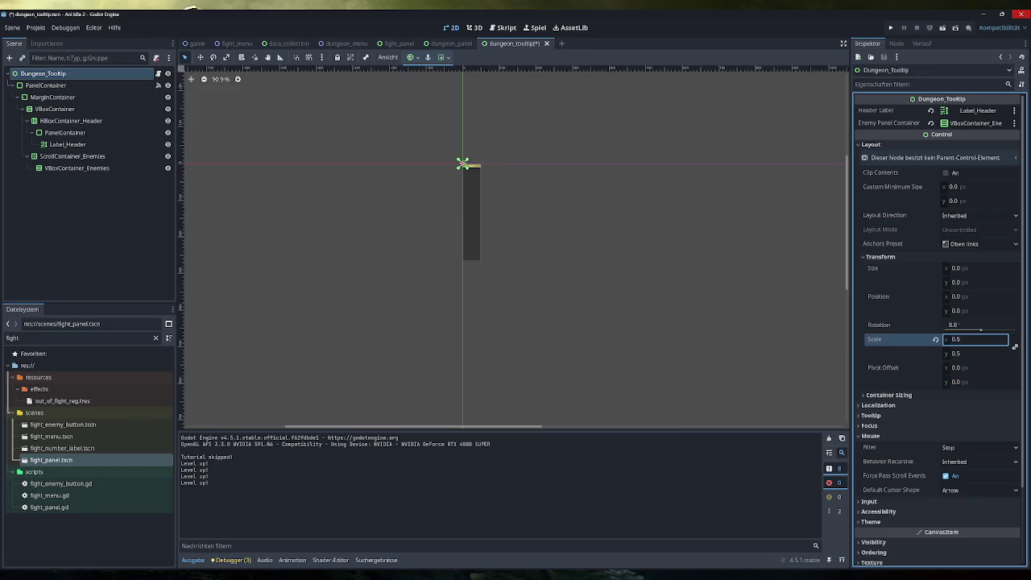
left_click(890, 28)
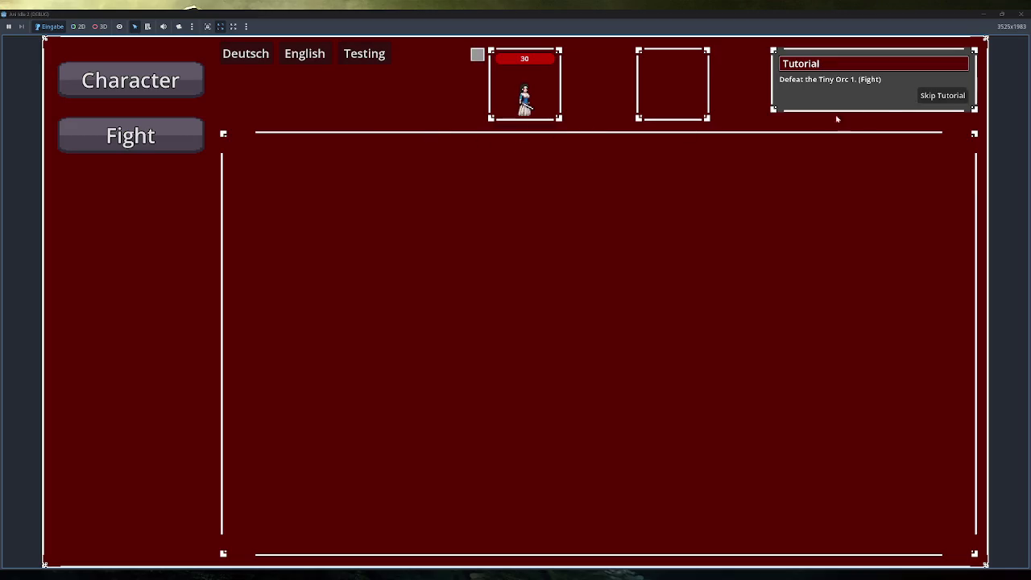
Step: Skip the tutorial, scroll the Dungeons enemy list to check the half-scale tooltip, then close the game
left_click(918, 95)
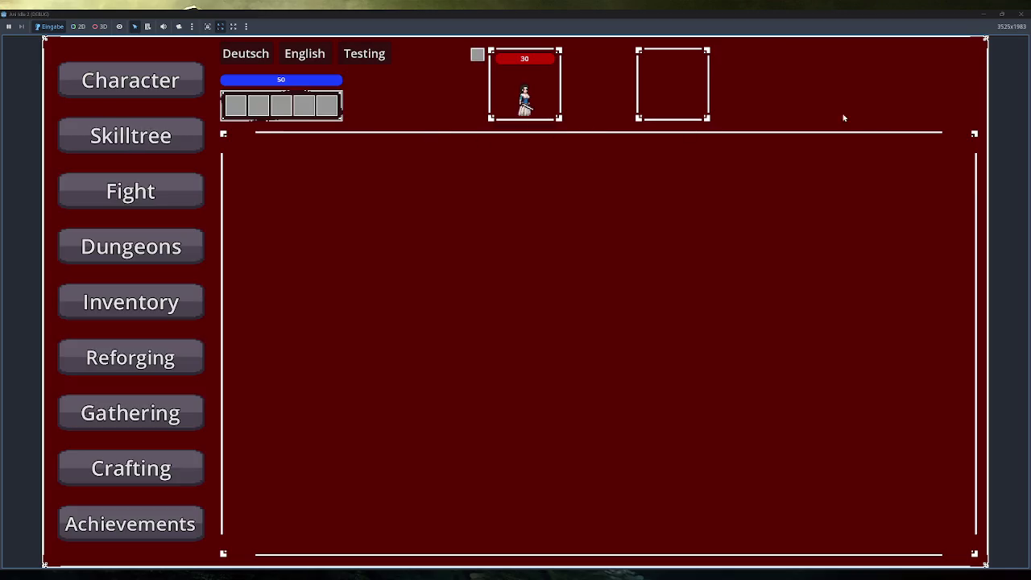
left_click(131, 246)
mouse_move(356, 175)
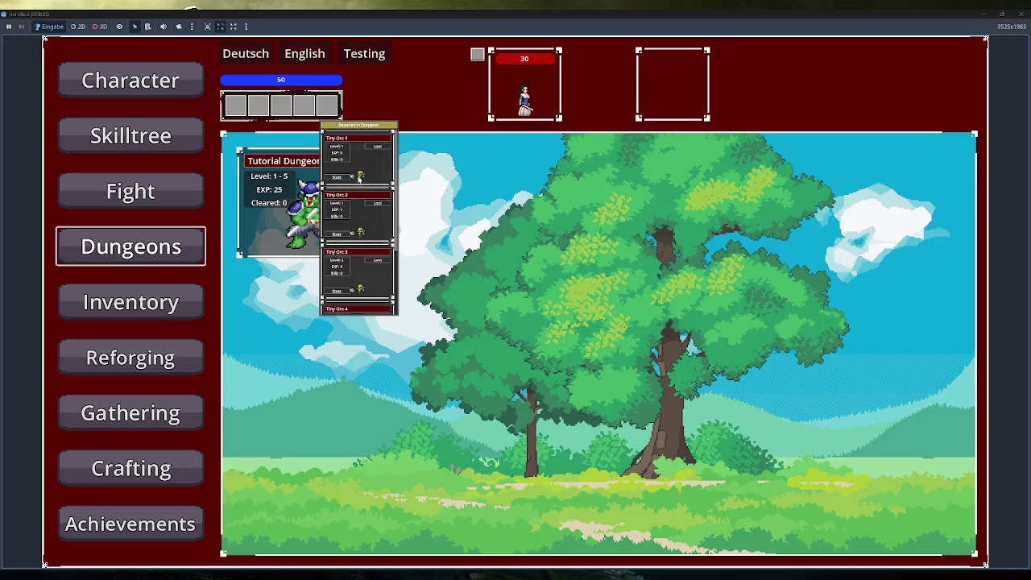
scroll(359, 177, "down", 3)
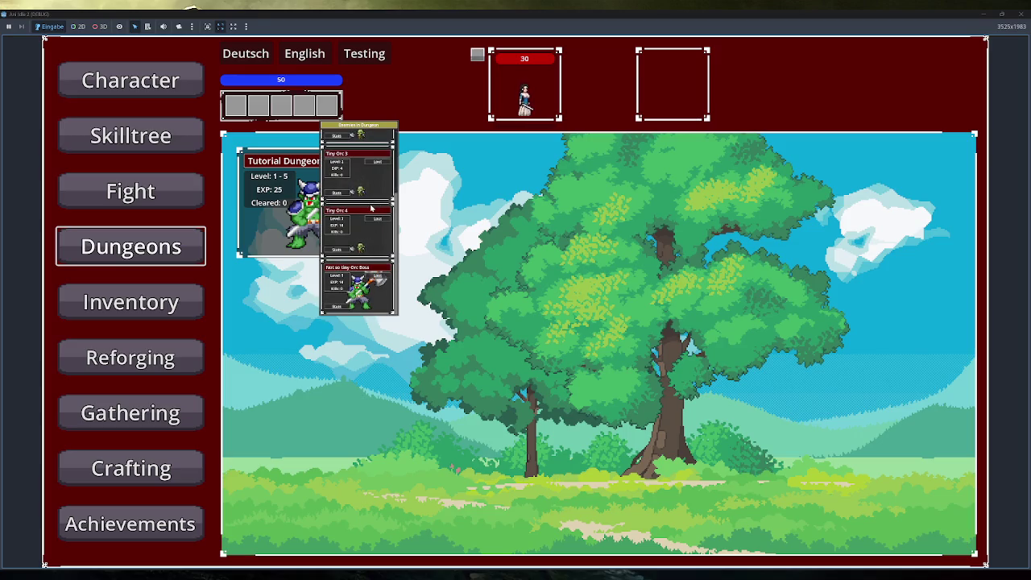
scroll(371, 209, "up", 3)
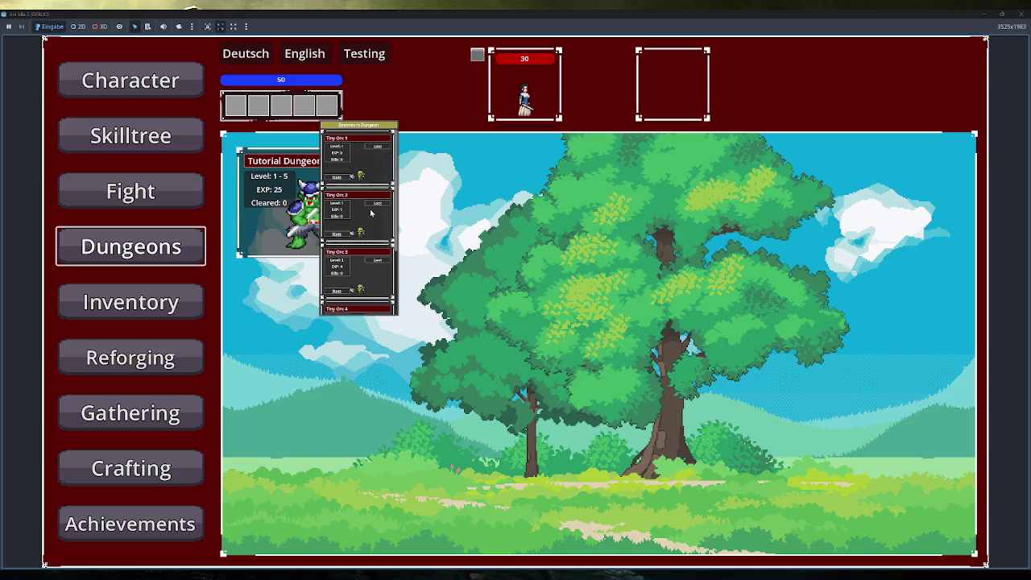
mouse_move(379, 147)
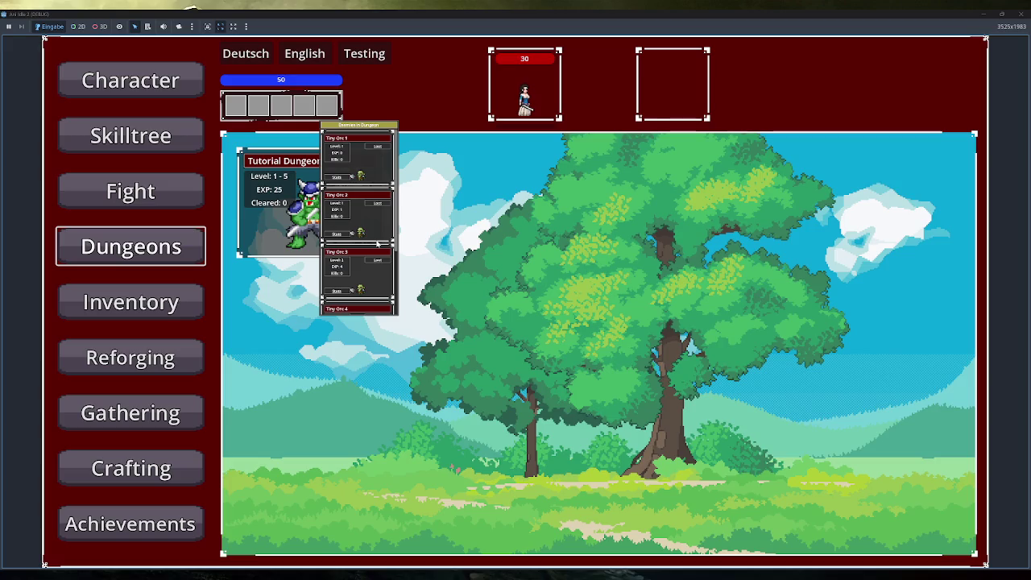
left_click(984, 16)
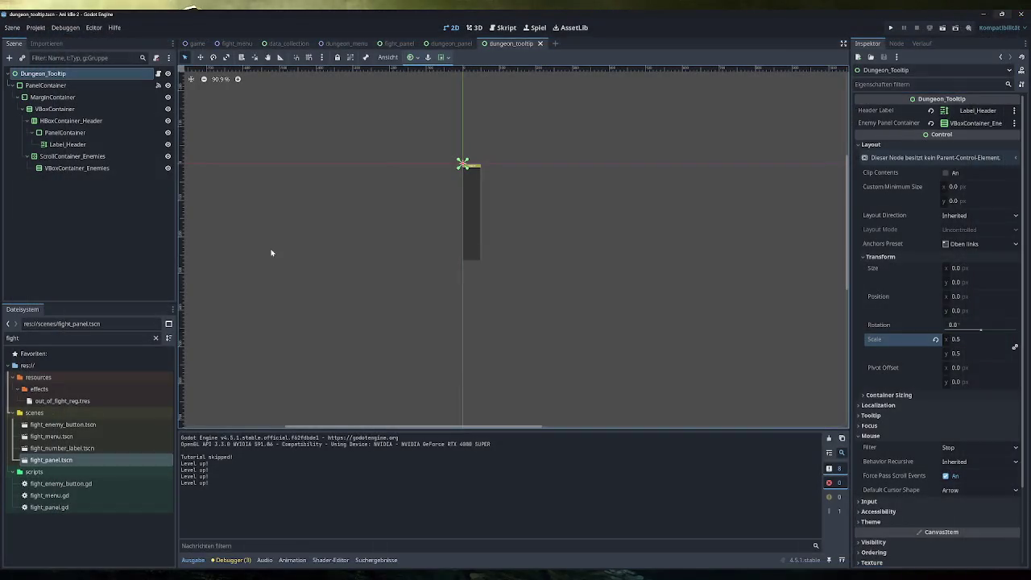
Step: Change VBoxContainer_Enemies' node type to GridContainer
right_click(72, 168)
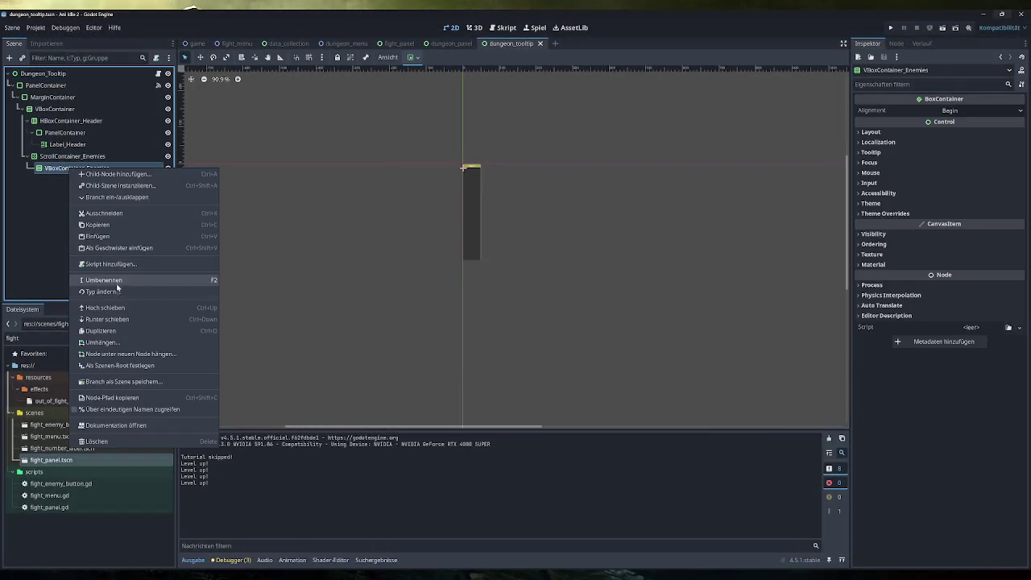
left_click(102, 291)
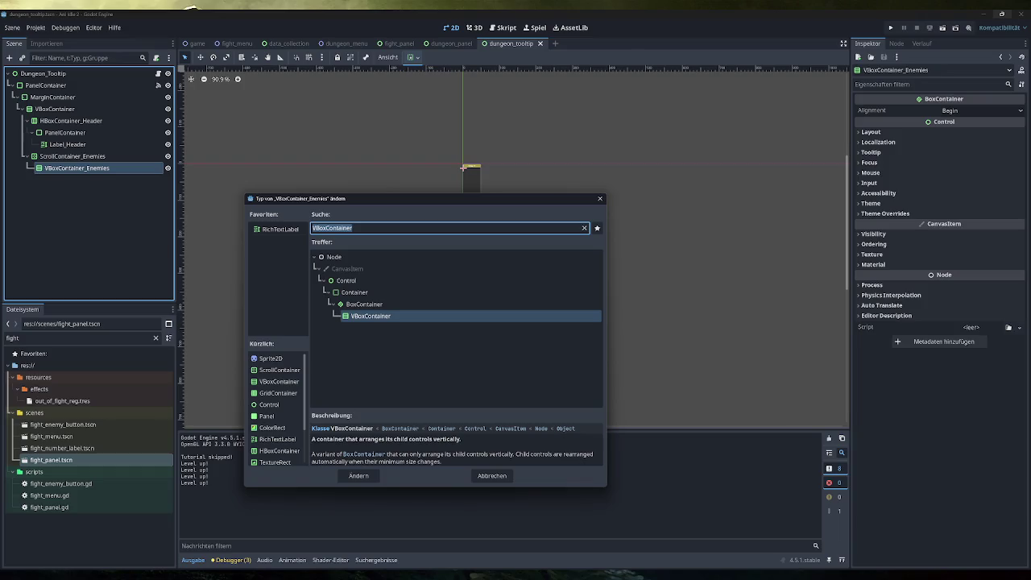
type("gridcont")
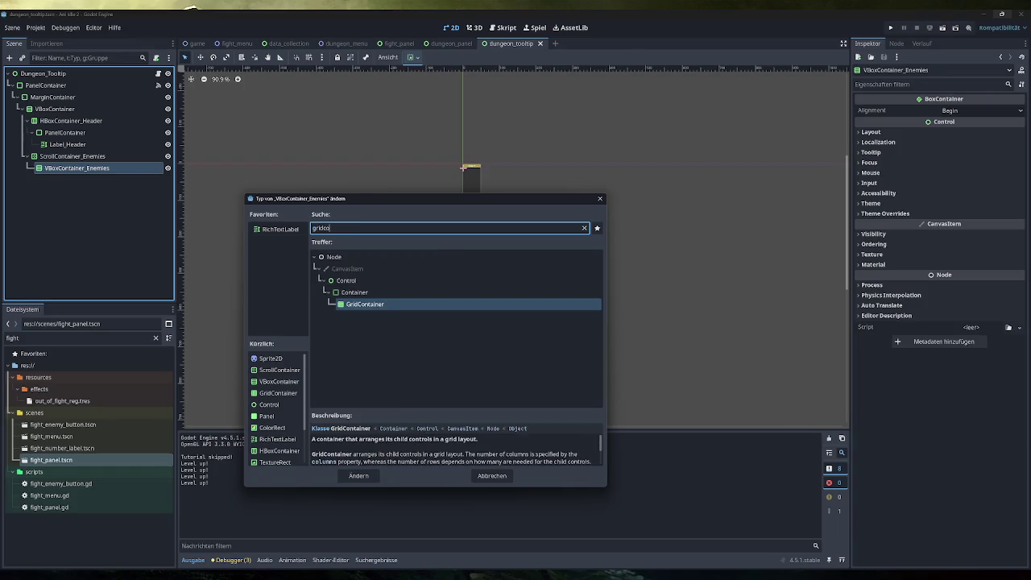
key("Return")
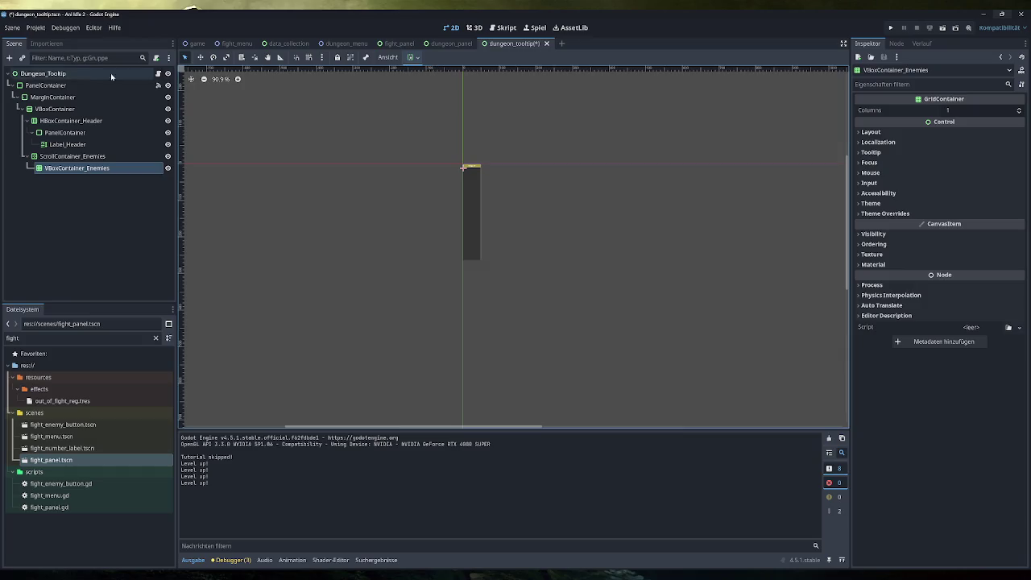
Step: Set the grid container's Columns to 4 and run the game
left_click(47, 74)
left_click(111, 168)
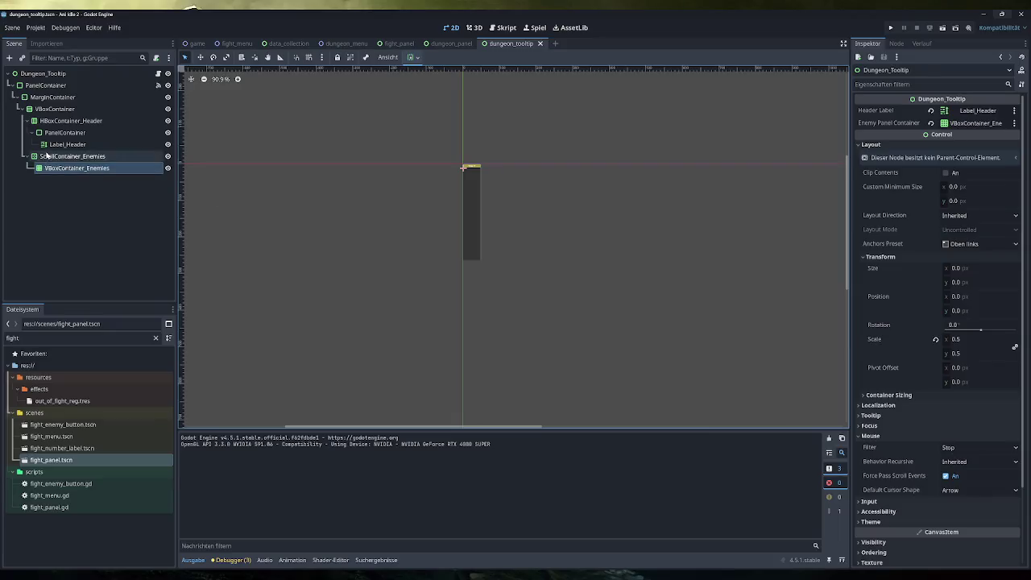
left_click(1019, 111)
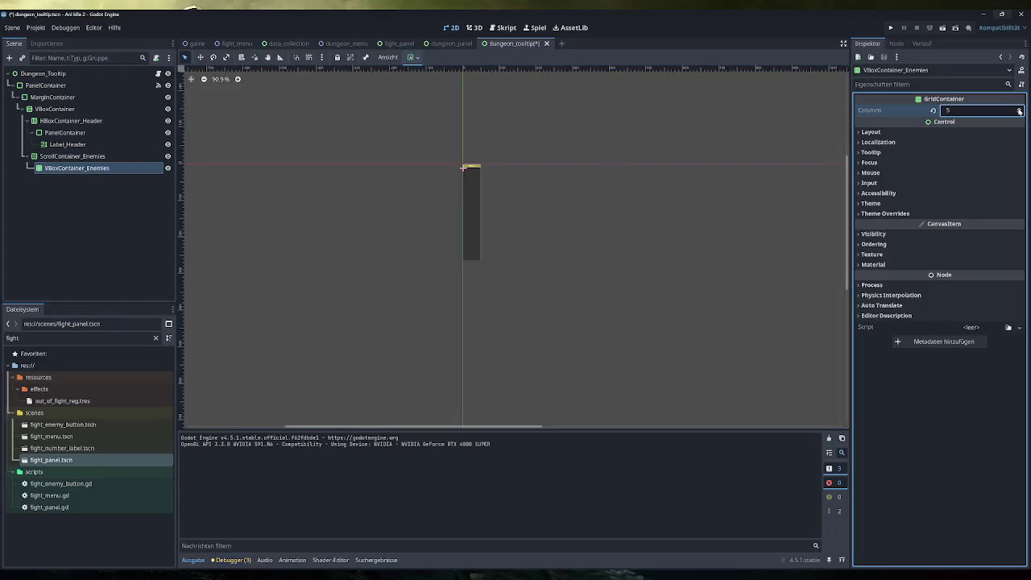
left_click(1020, 115)
left_click(890, 27)
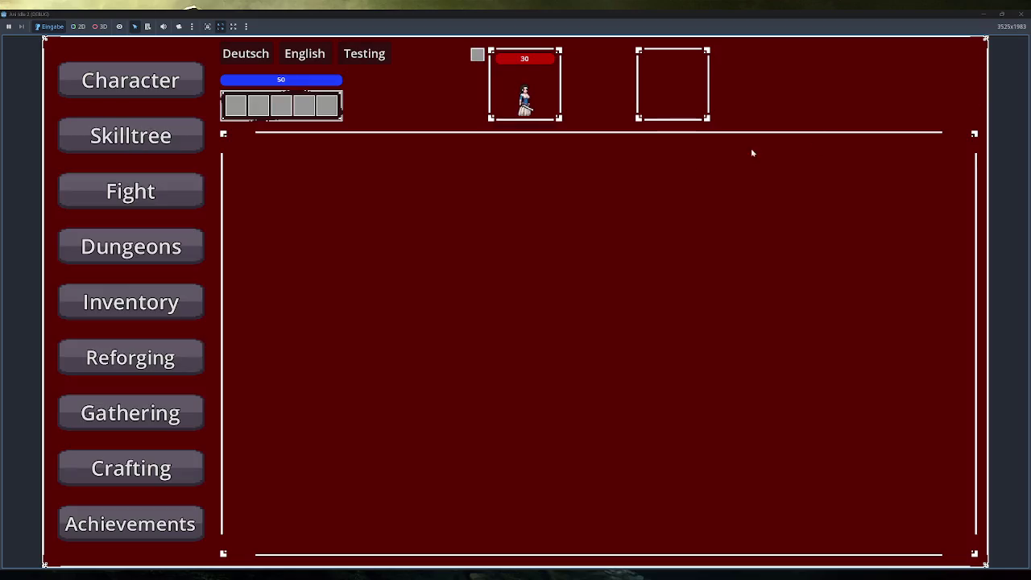
Step: Open the Dungeons screen, view the enemies popup, then close it
left_click(131, 246)
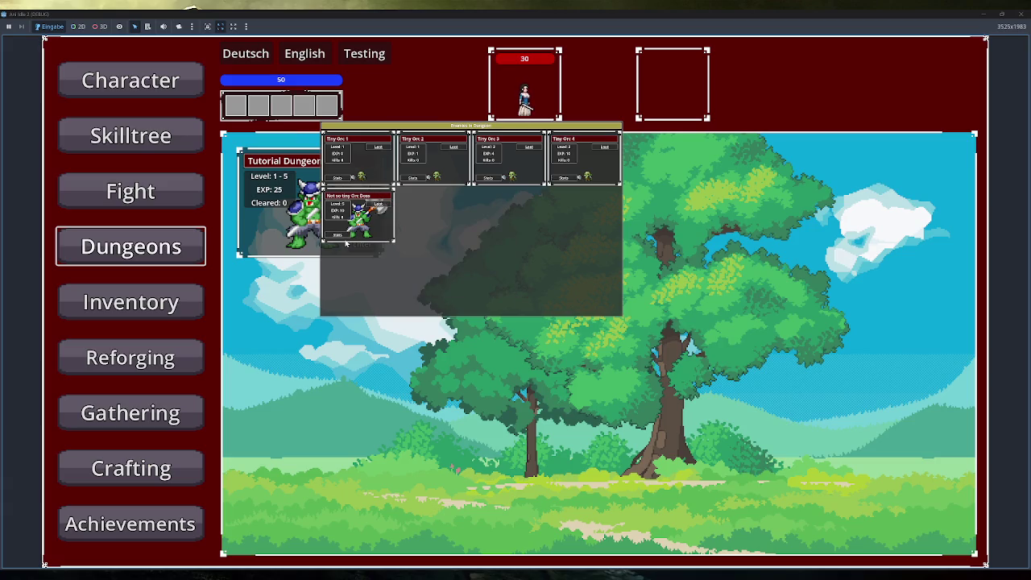
mouse_move(347, 240)
left_click(679, 244)
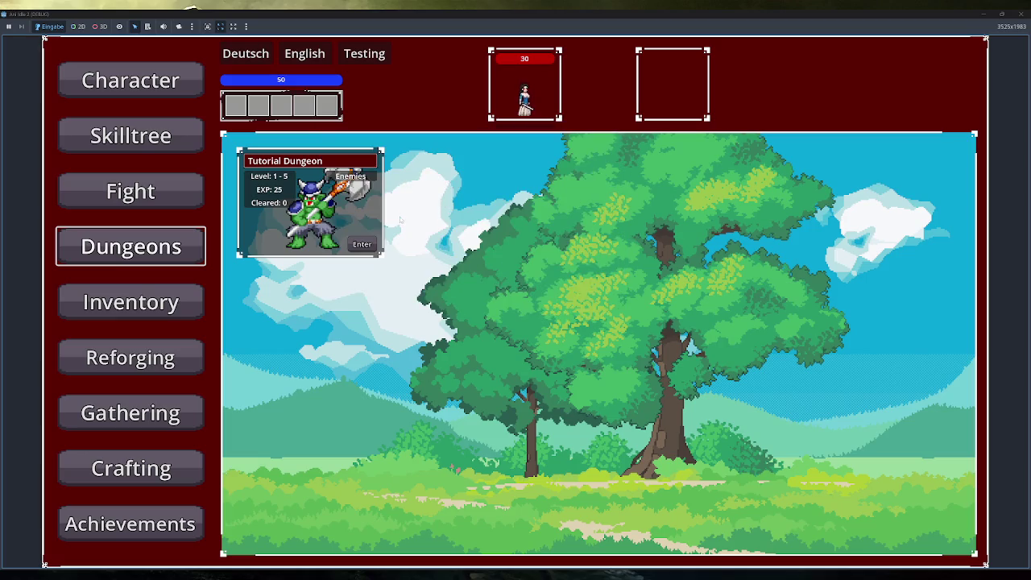
Step: Browse the Fight, Inventory, Reforging, Gathering and Crafting screens in the game
left_click(136, 206)
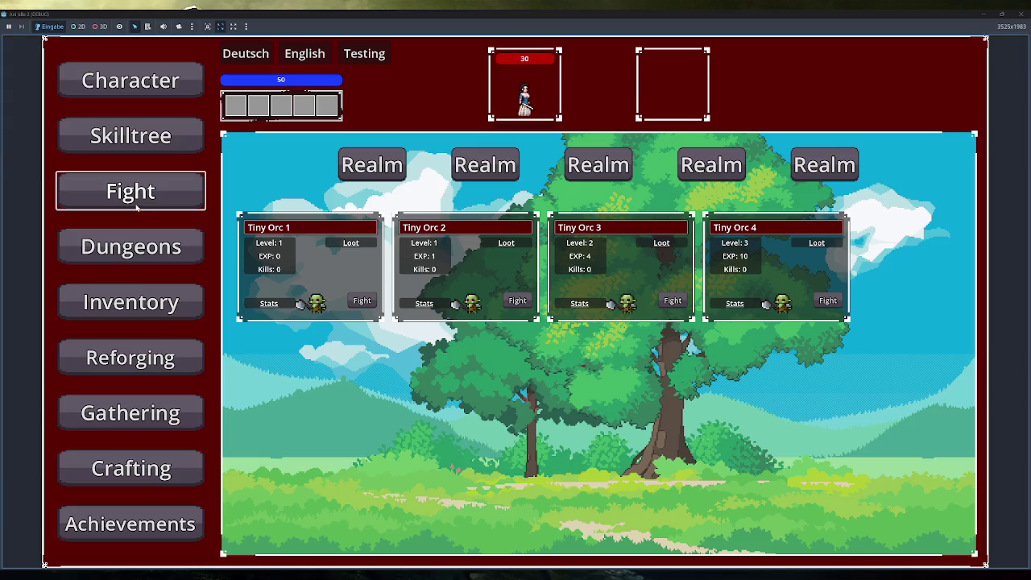
left_click(101, 135)
left_click(128, 80)
left_click(129, 134)
left_click(139, 190)
left_click(165, 312)
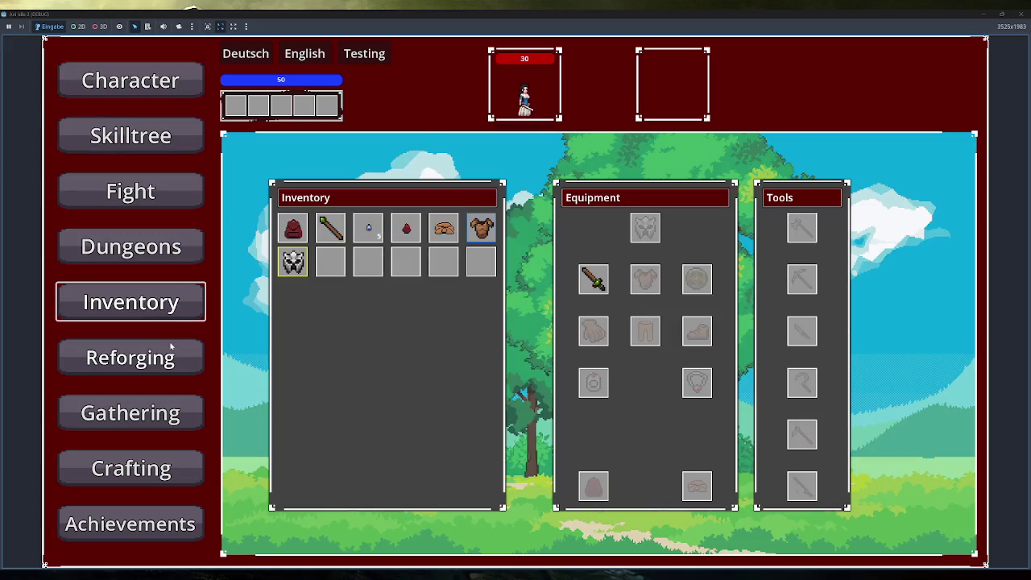
left_click(131, 357)
left_click(169, 412)
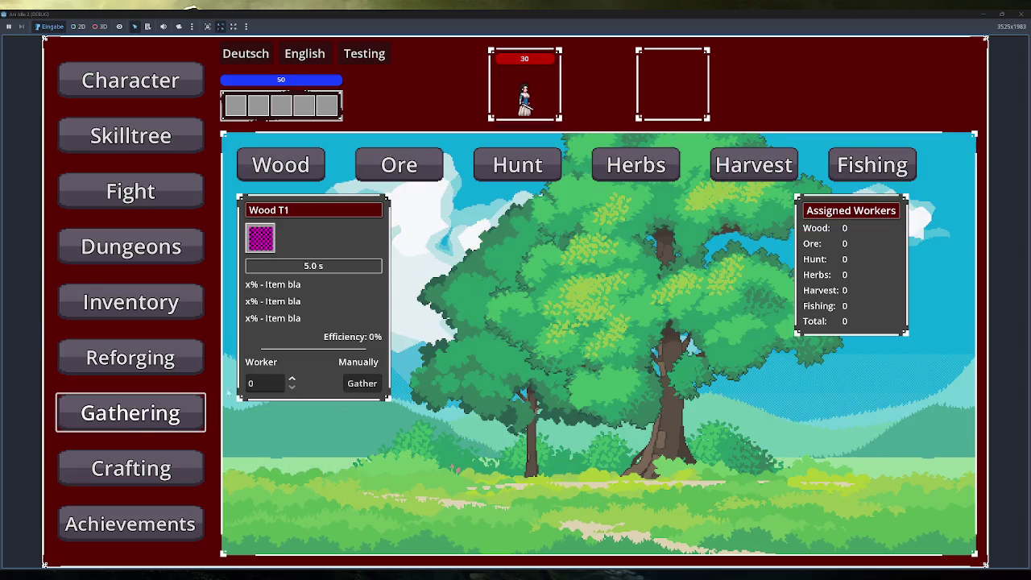
left_click(143, 472)
Step: Return to Dungeons and show the Tutorial Dungeon's enemies as a four-column grid
left_click(192, 297)
left_click(181, 242)
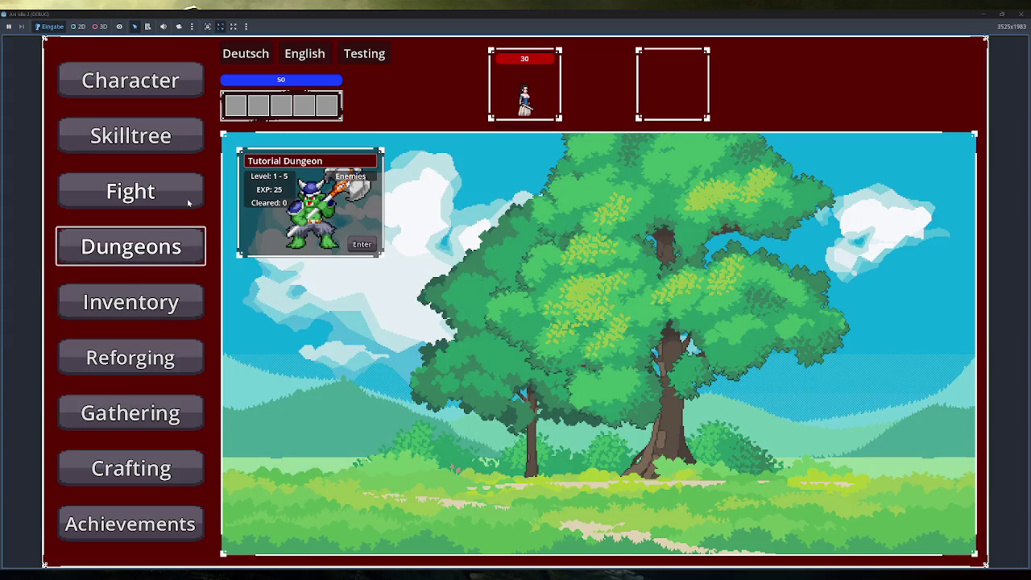
left_click(186, 192)
left_click(175, 239)
left_click(350, 176)
mouse_move(370, 176)
Step: Close the game, change VBoxContainer_Enemies back to a VBoxContainer, and save
left_click(1021, 14)
right_click(104, 167)
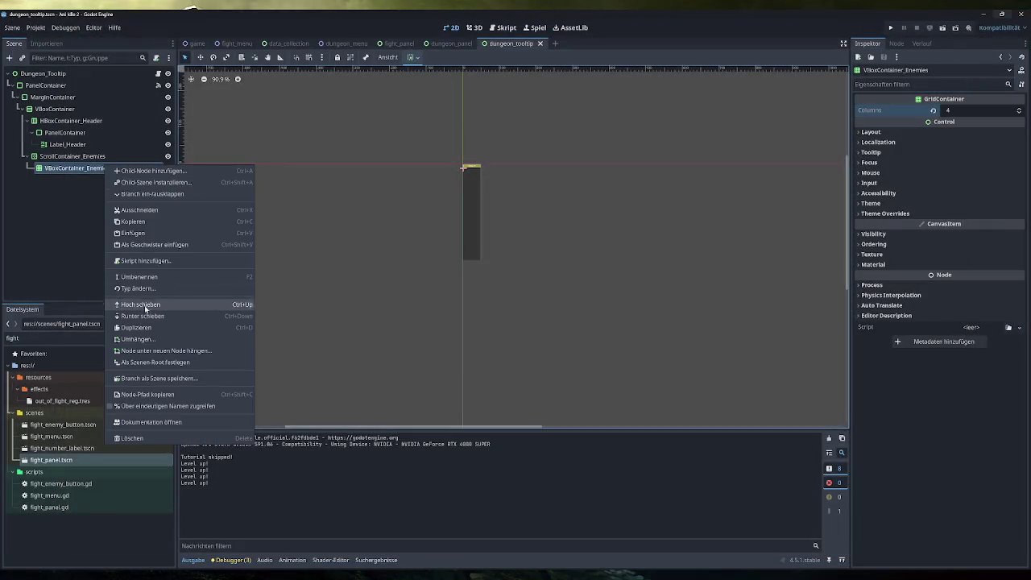
left_click(213, 281)
type("vbox")
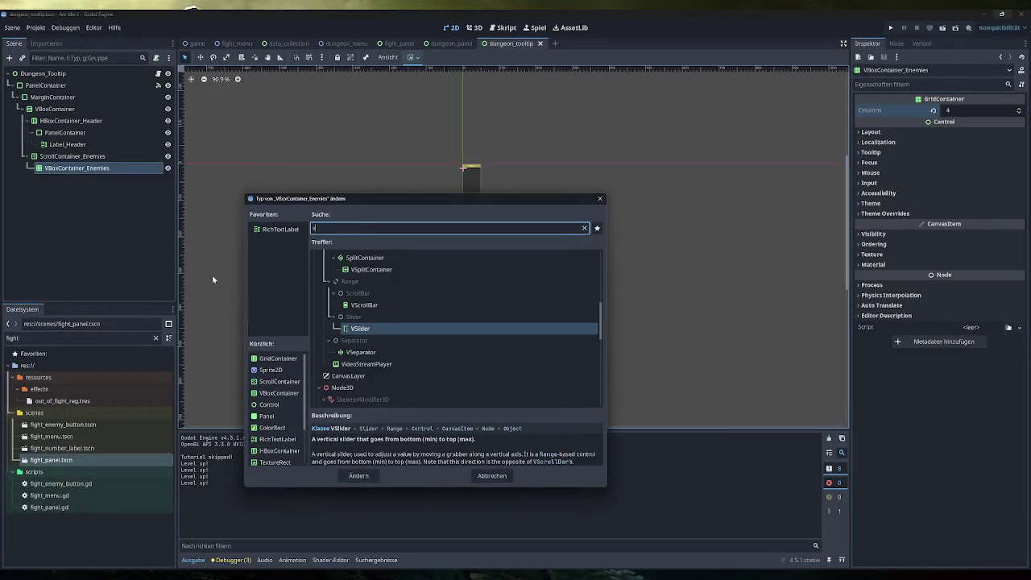
key("Return")
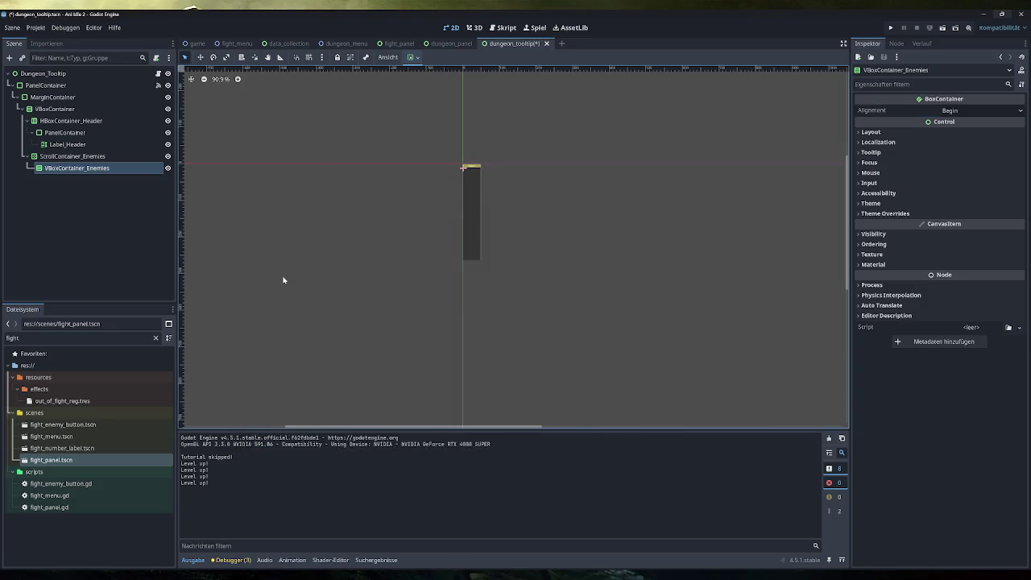
key("ctrl+s")
Step: Assign VBoxContainer_Enemies as the root's Enemy Panel Container, clear the output log, and save
left_click(42, 74)
left_click_drag(77, 167, 965, 125)
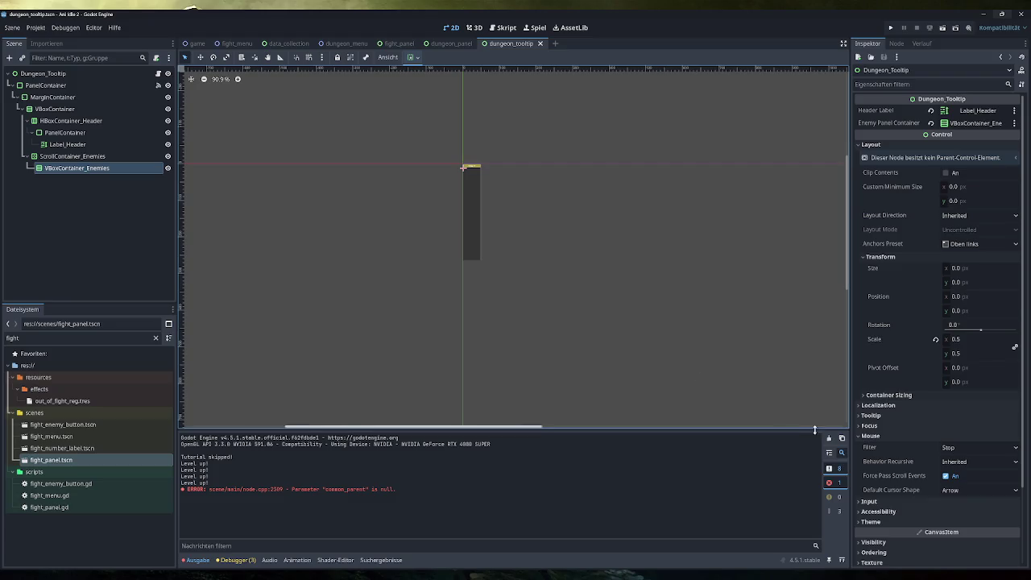
left_click(829, 439)
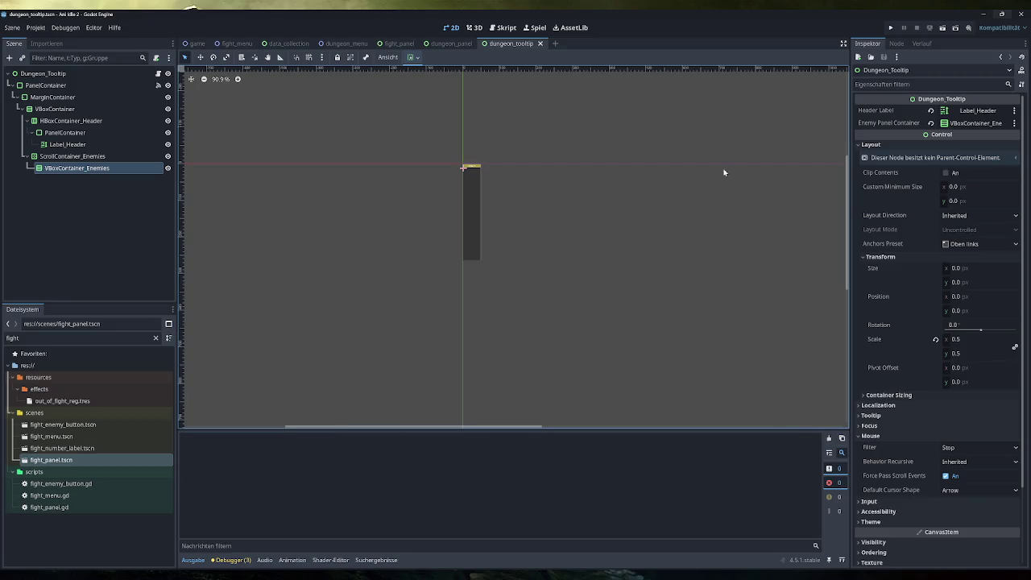
key("ctrl+s")
left_click(890, 28)
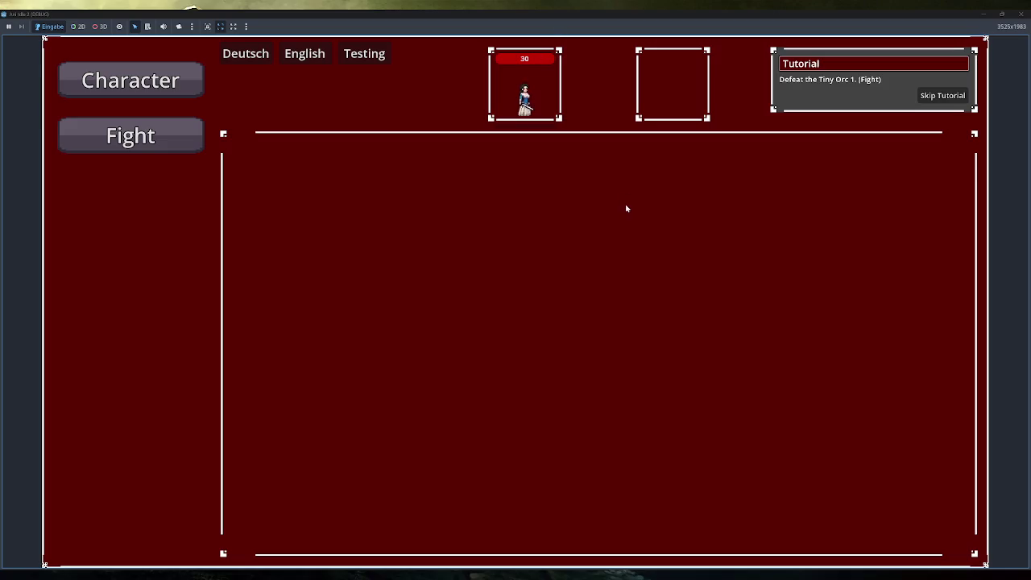
left_click(942, 95)
left_click(159, 251)
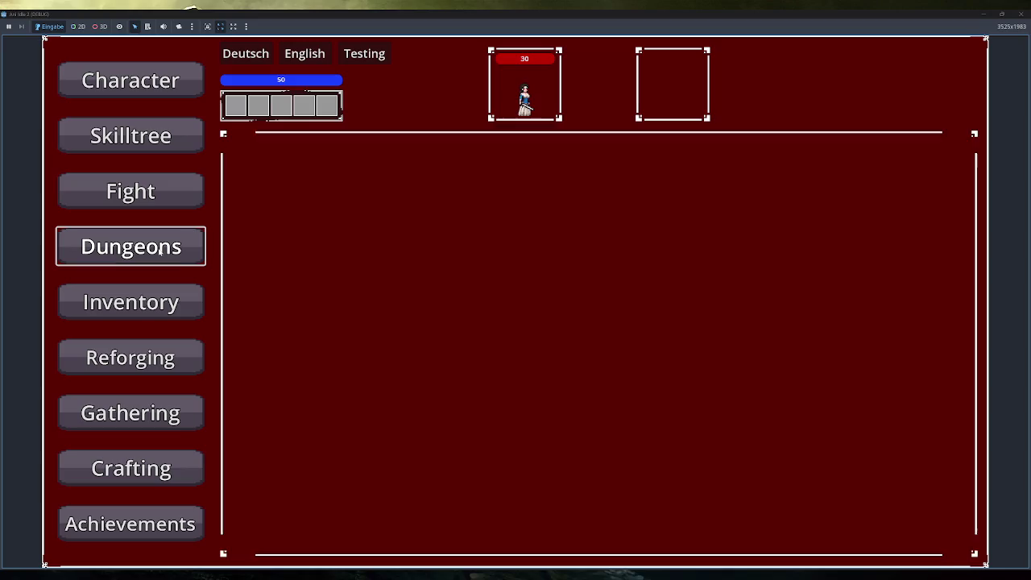
left_click(350, 176)
scroll(350, 195, "down", 5)
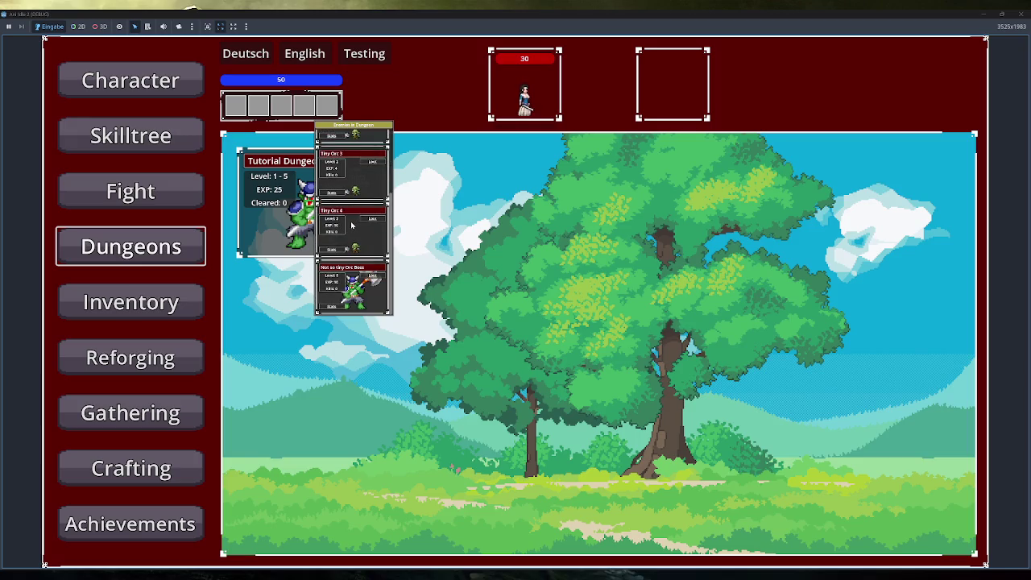
scroll(352, 228, "up", 5)
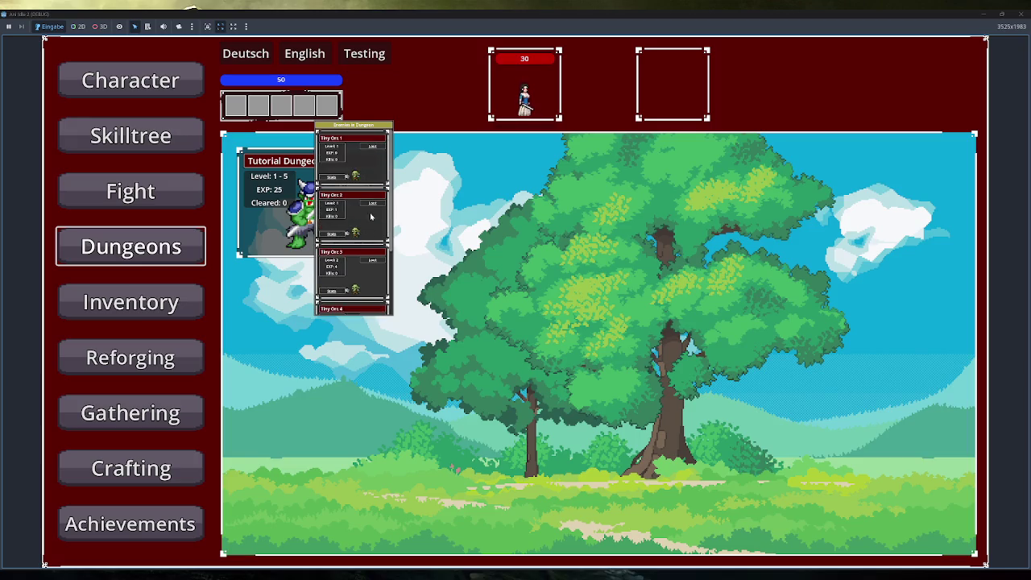
mouse_move(330, 234)
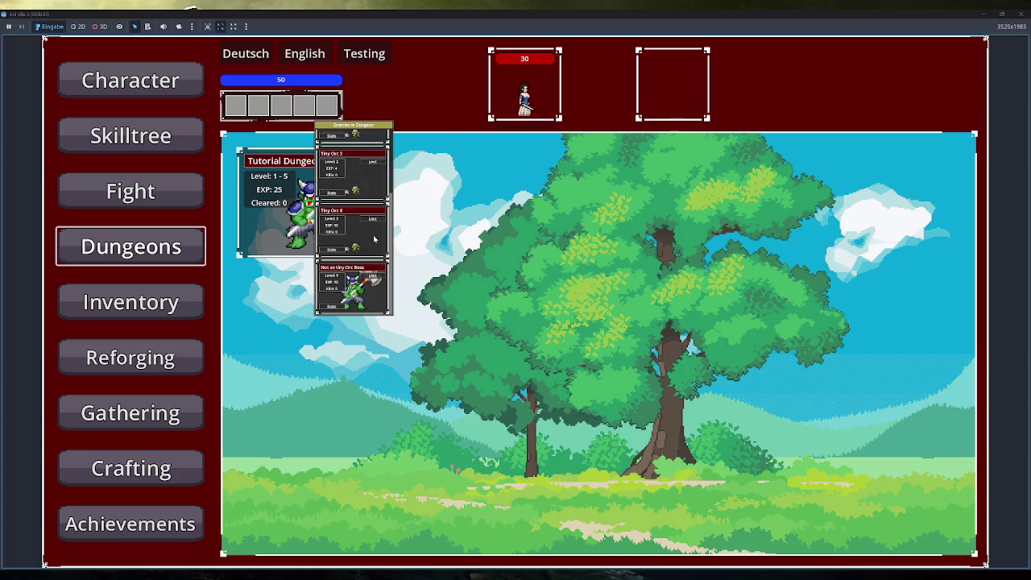
scroll(375, 239, "down", 5)
scroll(375, 238, "up", 5)
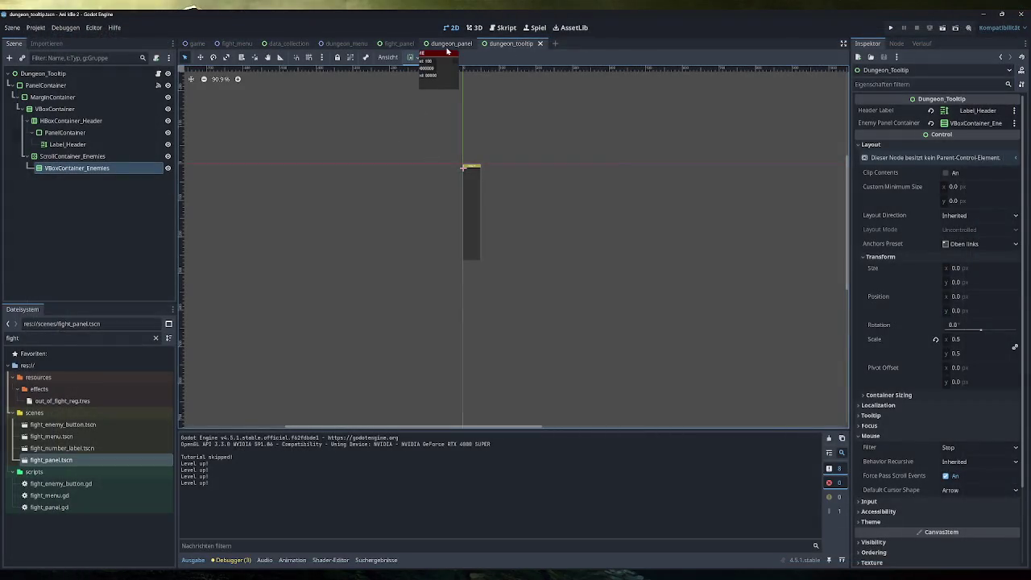
left_click(69, 74)
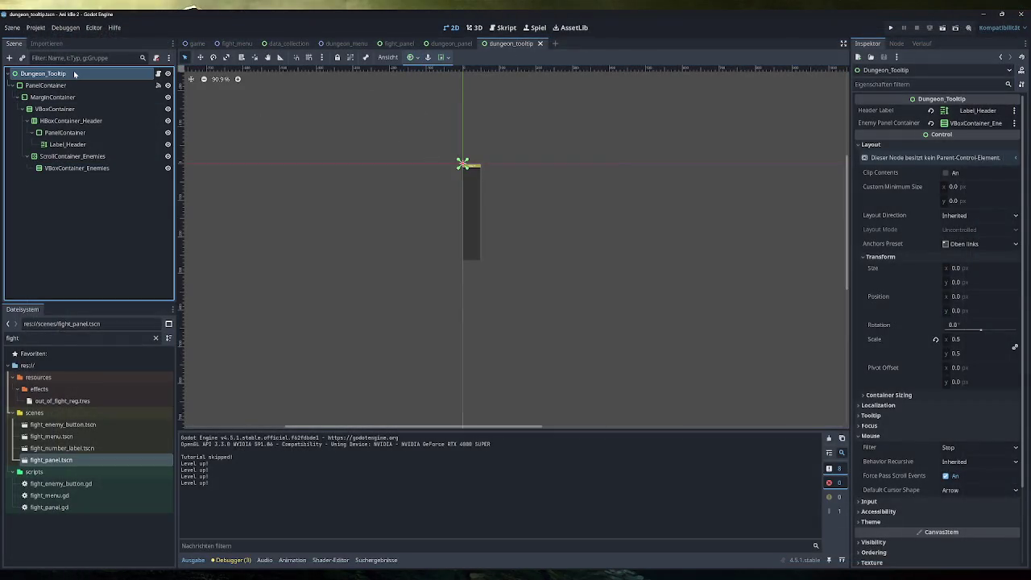
Step: Check ScrollContainer_Enemies' Transform scale, leaving it at 1.0
left_click(64, 85)
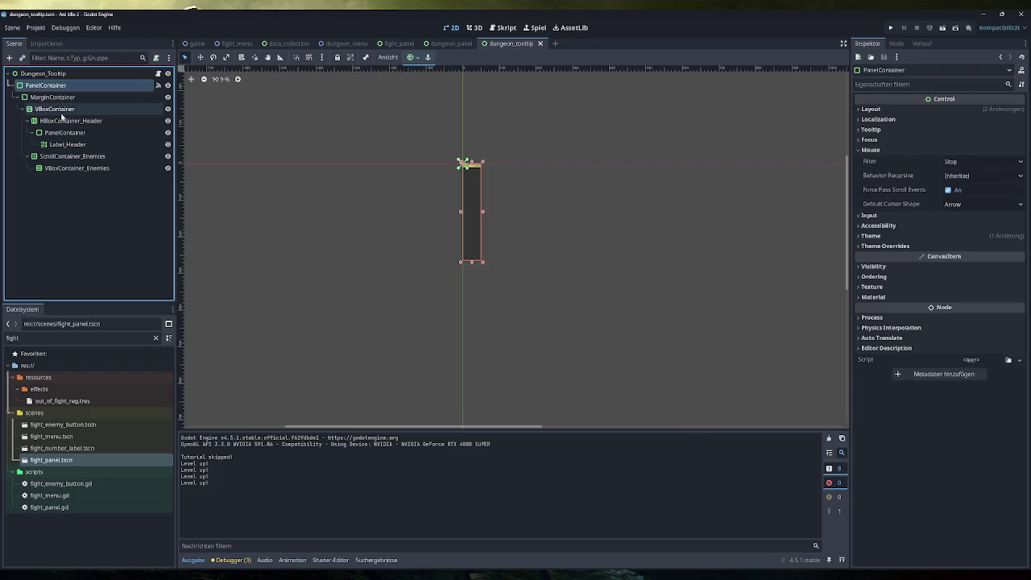
left_click(61, 111)
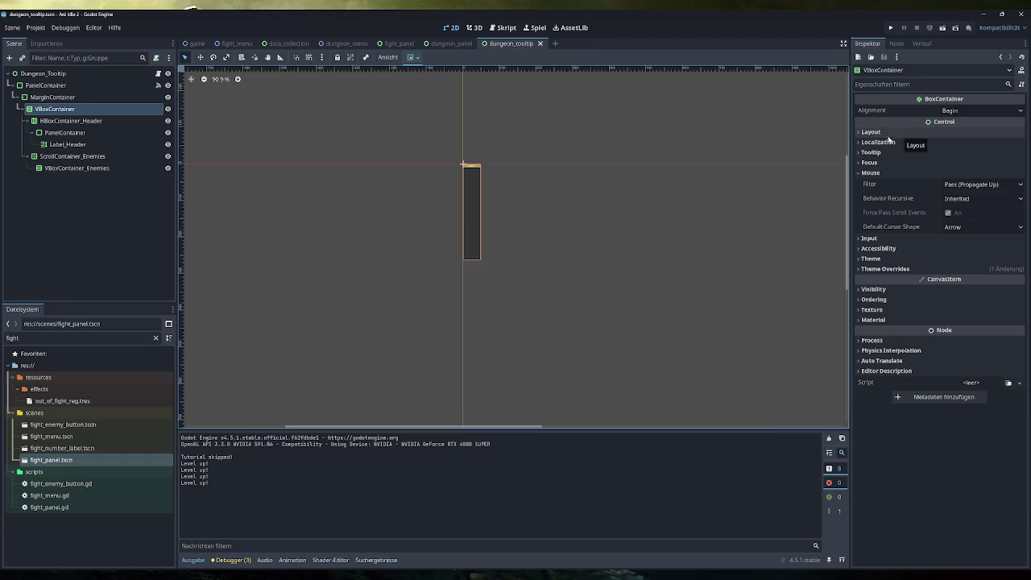
left_click(69, 144)
left_click(74, 156)
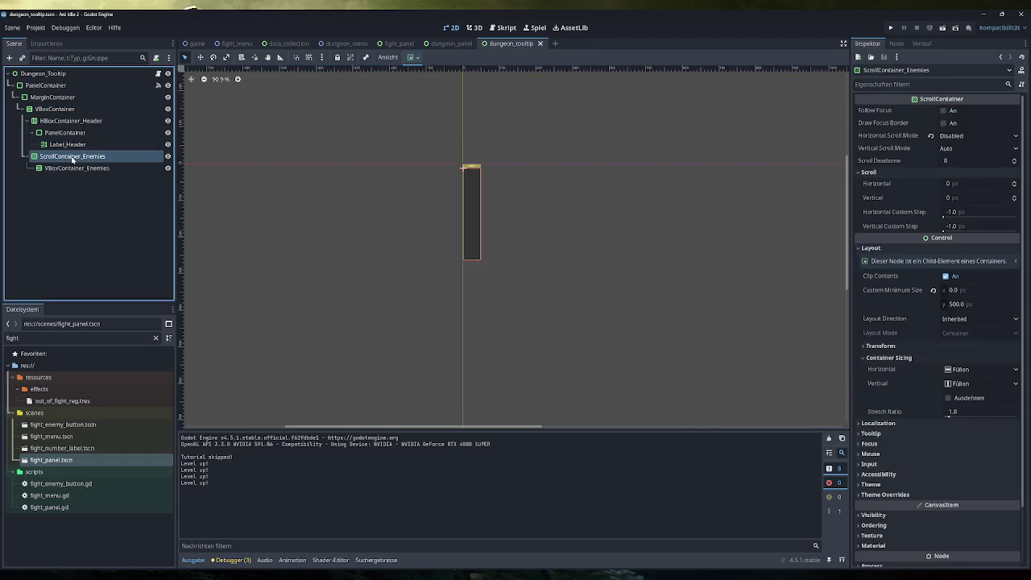
left_click(74, 166)
left_click(73, 157)
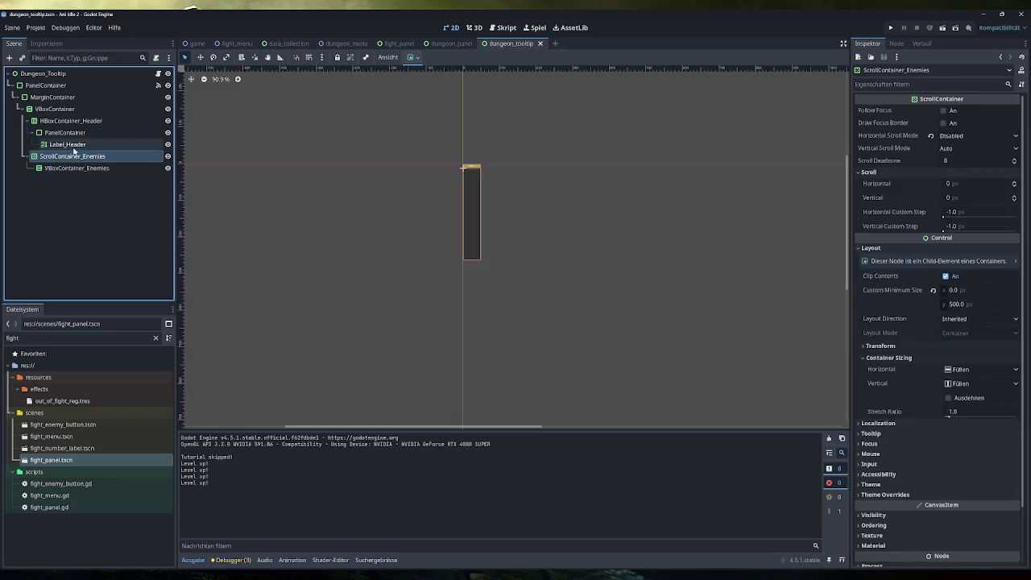
left_click(67, 121)
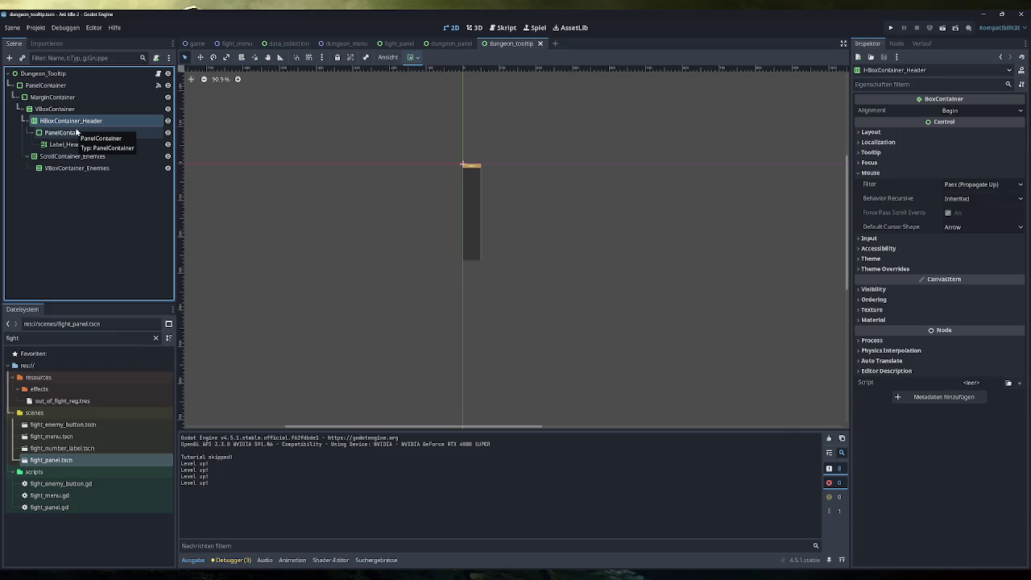
left_click(82, 159)
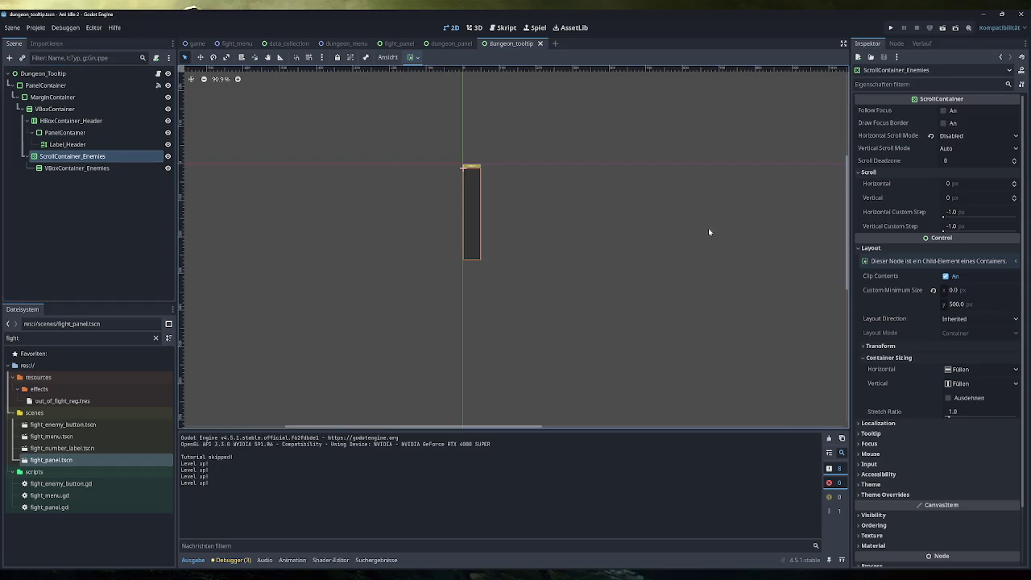
left_click(903, 348)
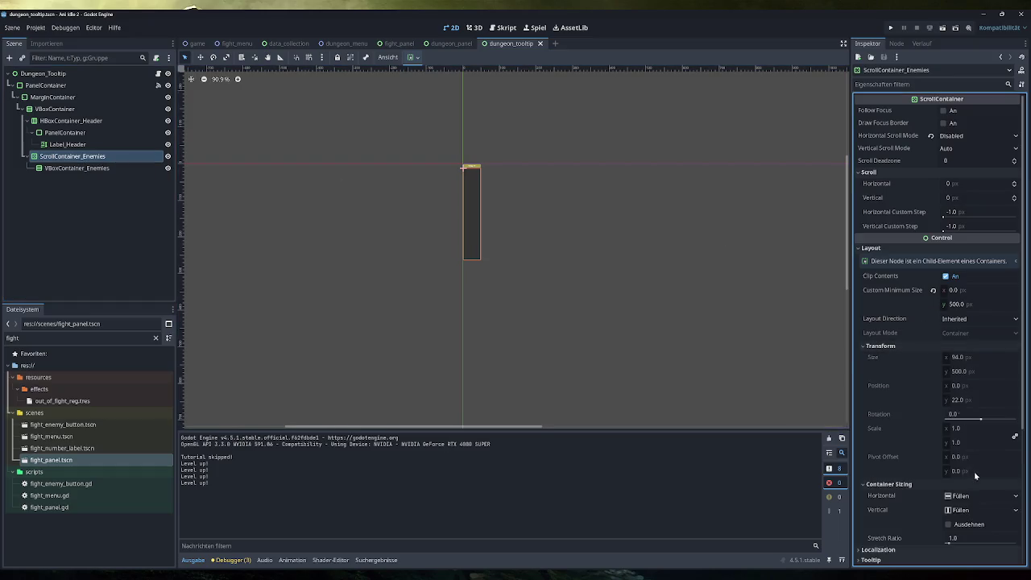
left_click(957, 429)
key("Return")
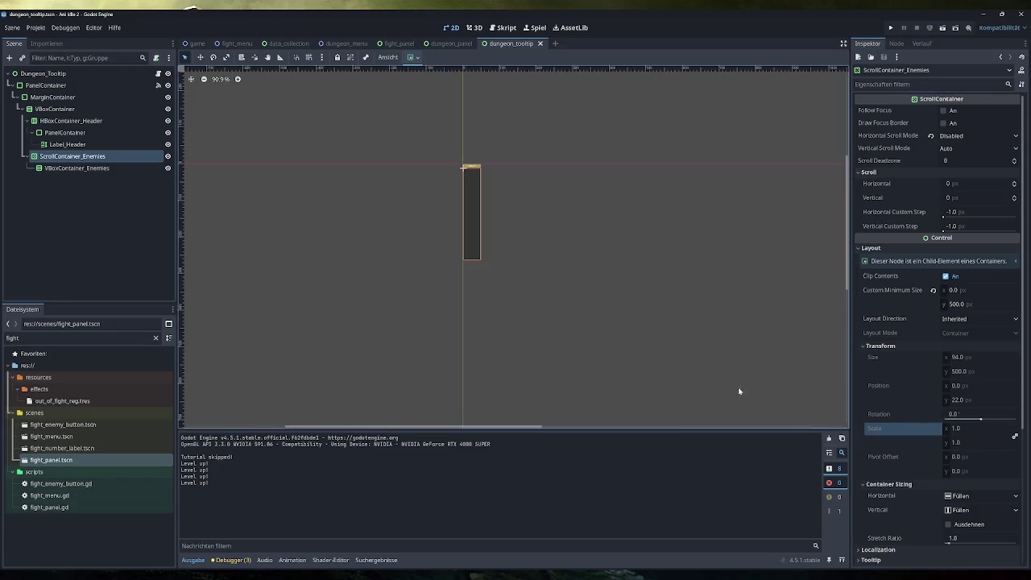
Step: Inspect VBoxContainer_Enemies' layout and transform, then select Dungeon_Tooltip and run the game
left_click(101, 169)
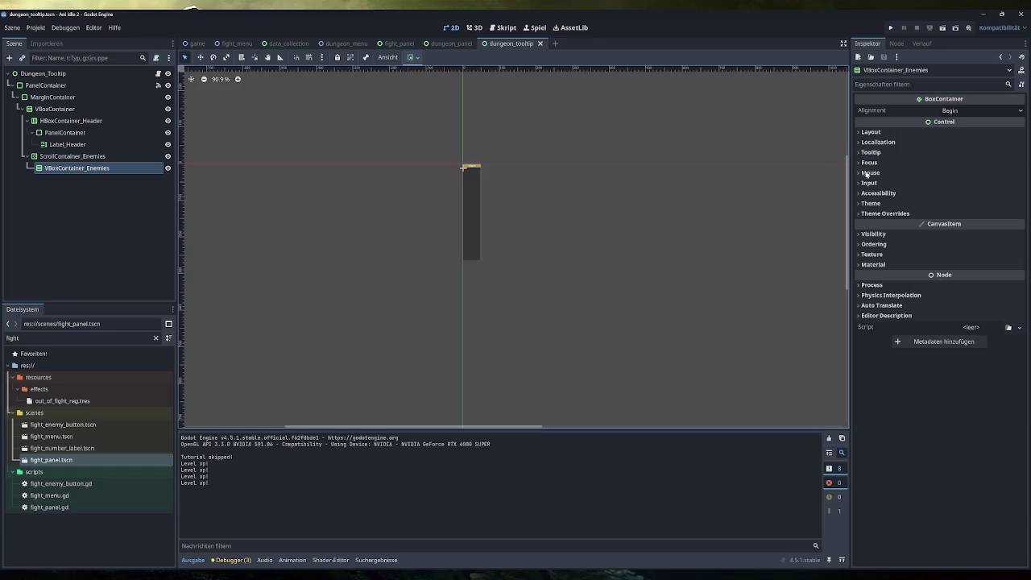
left_click(890, 132)
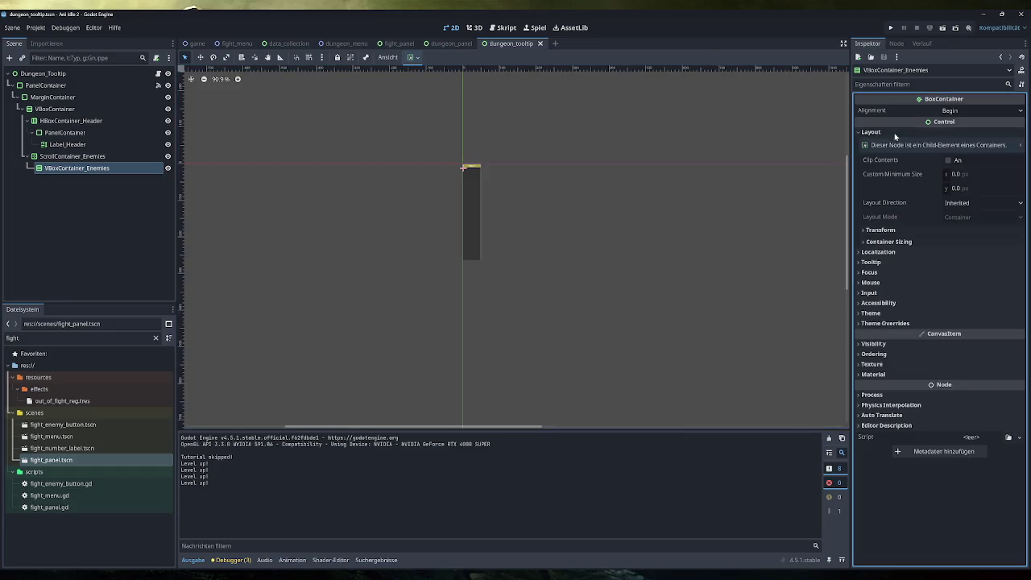
left_click(902, 230)
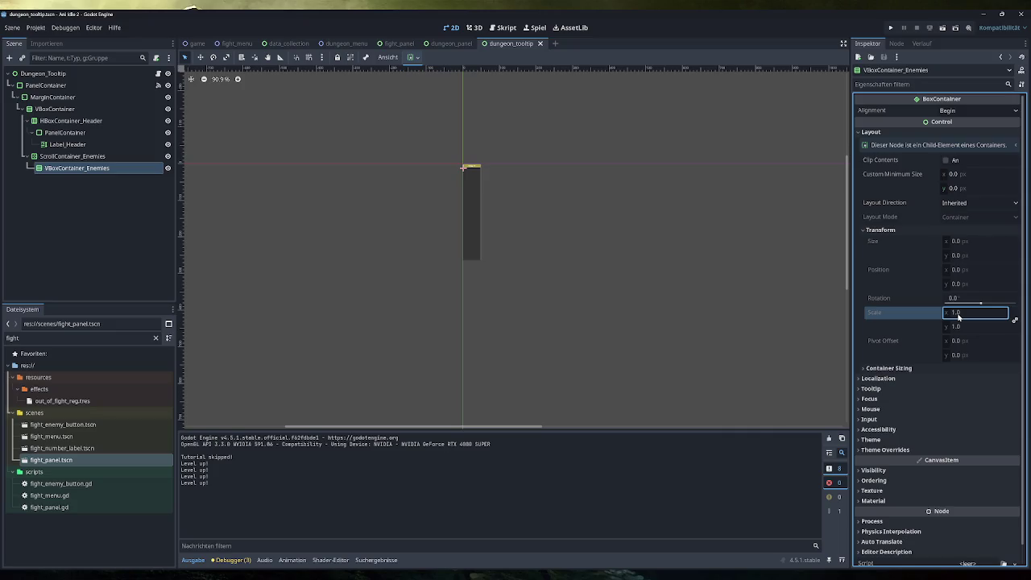
left_click(73, 74)
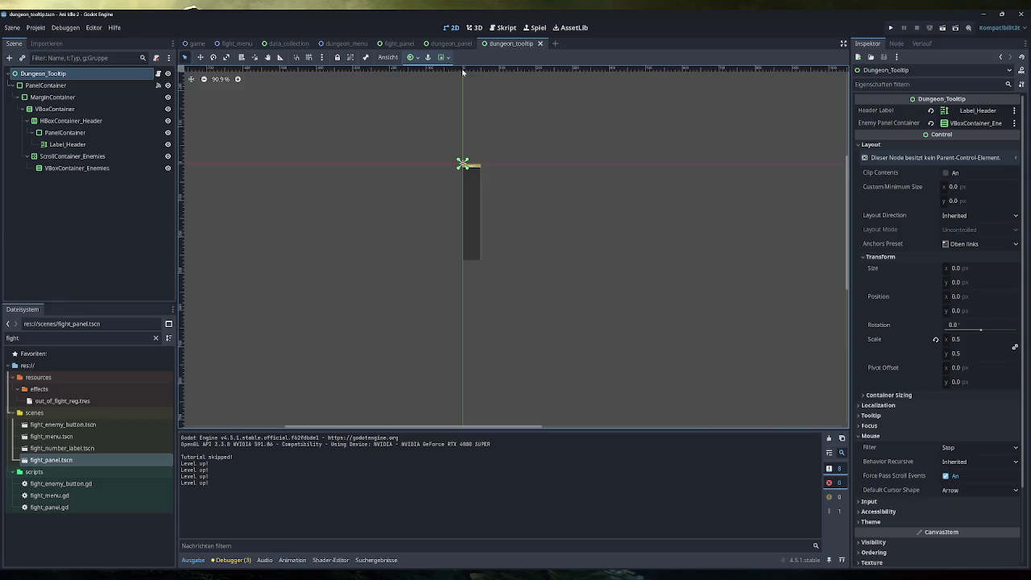
left_click(893, 28)
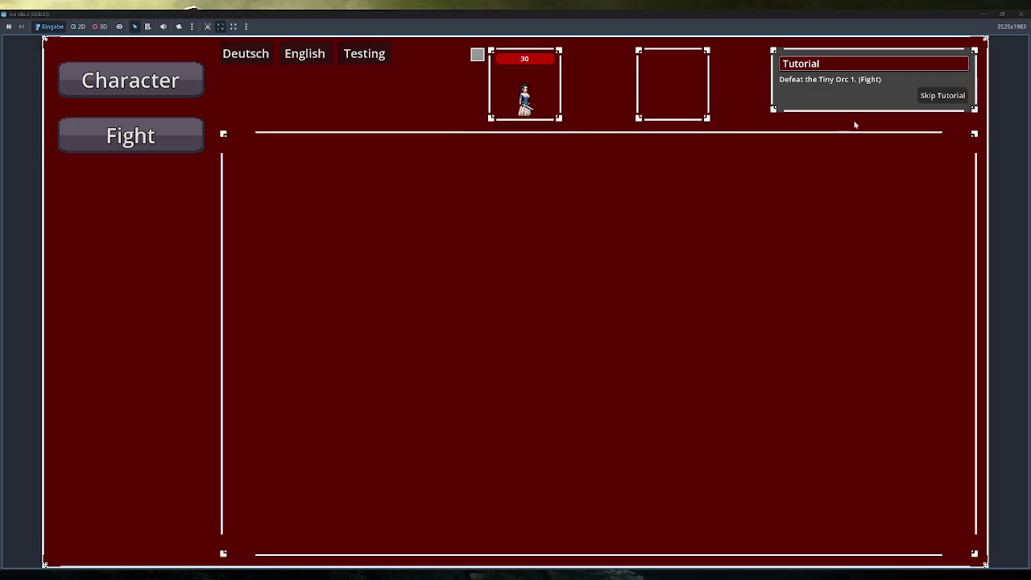
Step: Skip the tutorial, open Dungeons, scroll the Tutorial Dungeon's enemy list, and open it
left_click(929, 97)
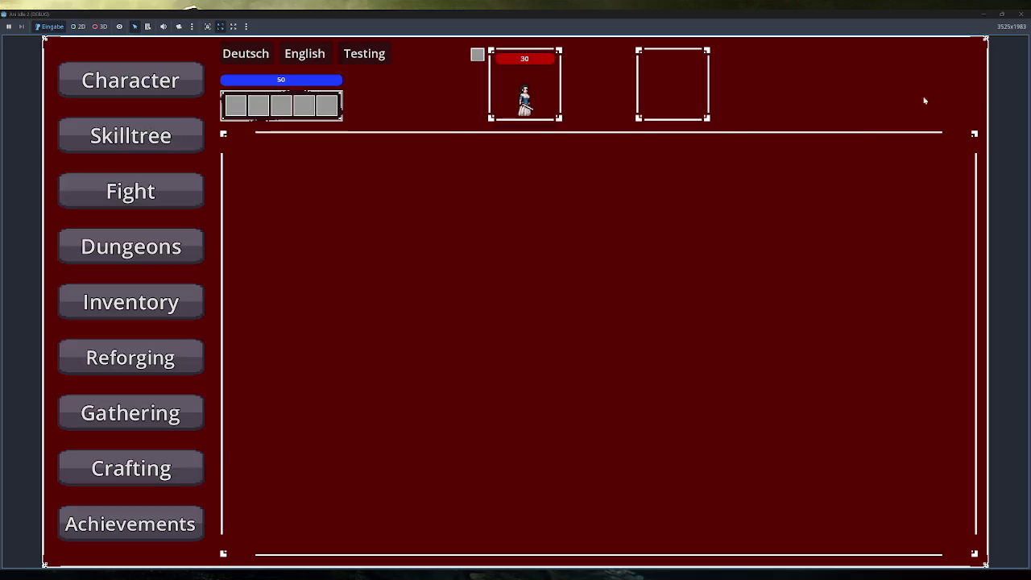
left_click(129, 245)
mouse_move(314, 177)
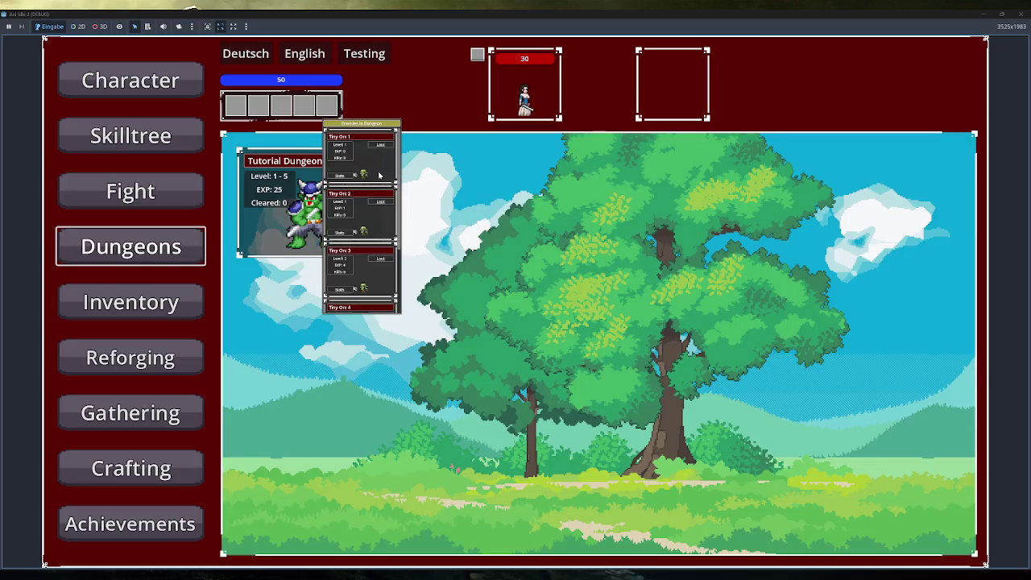
scroll(380, 174, "down", 3)
scroll(379, 175, "up", 1)
scroll(380, 174, "up", 5)
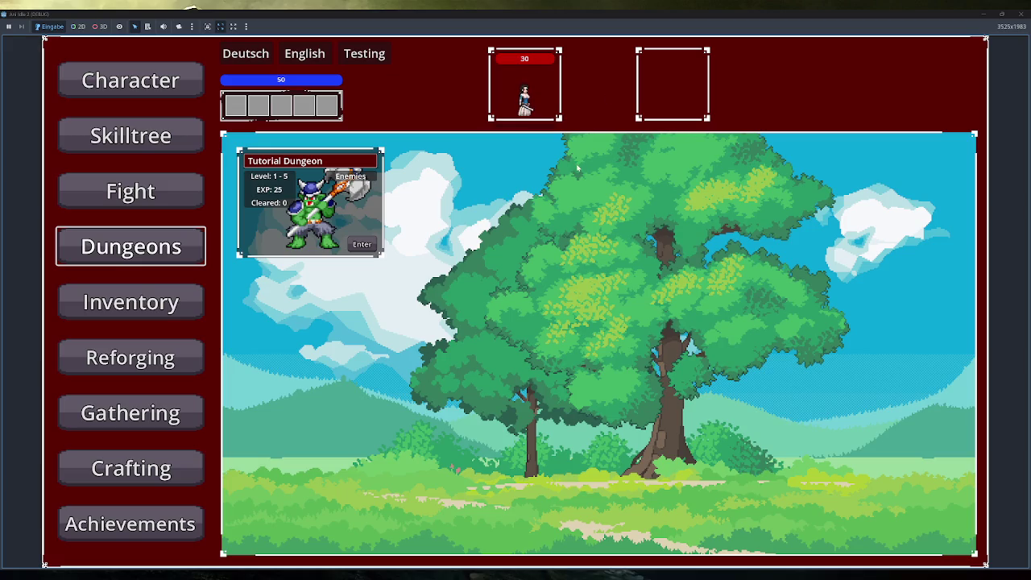
left_click(351, 178)
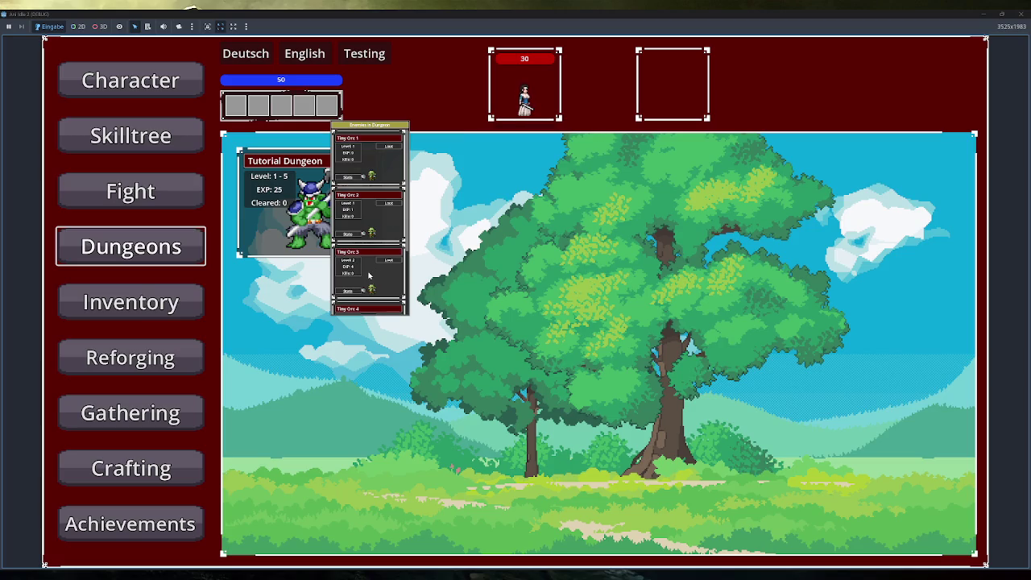
Step: Scroll through the Tiny Orc enemy list and loot details, then restore the game window to 1280×720
scroll(370, 276, "down", 2)
scroll(369, 275, "up", 3)
mouse_move(386, 149)
double_click(456, 20)
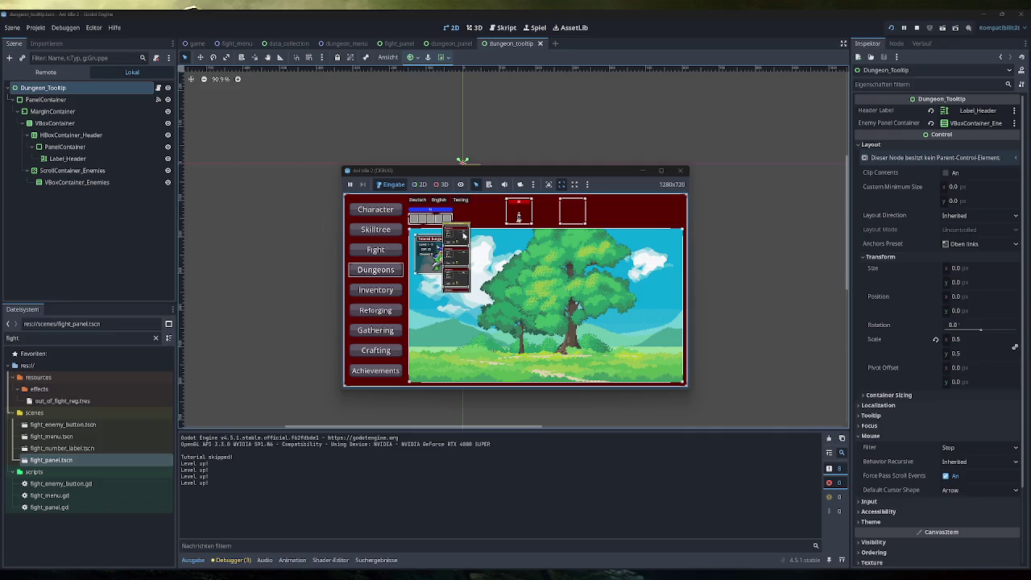
double_click(512, 172)
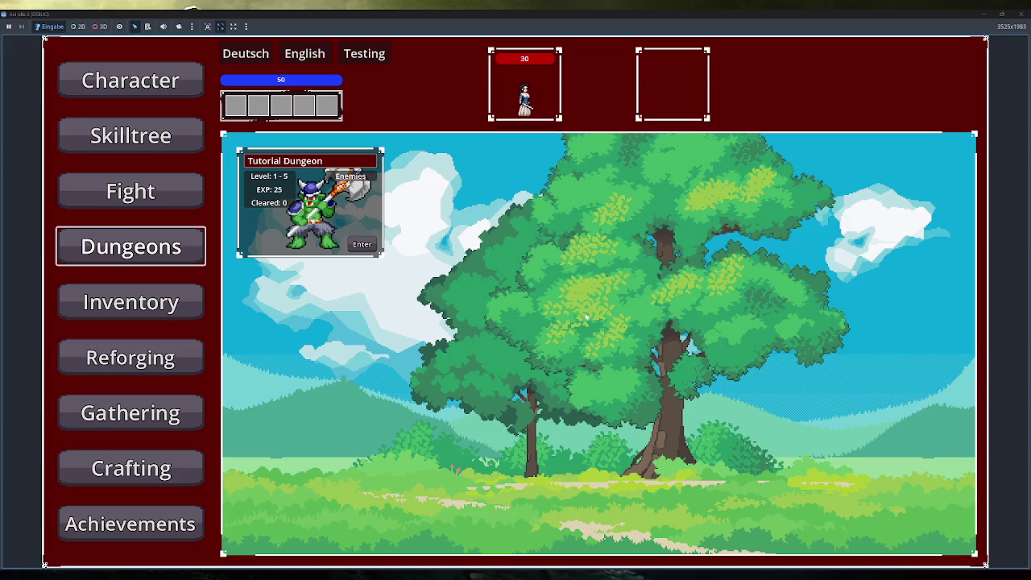
left_click(355, 176)
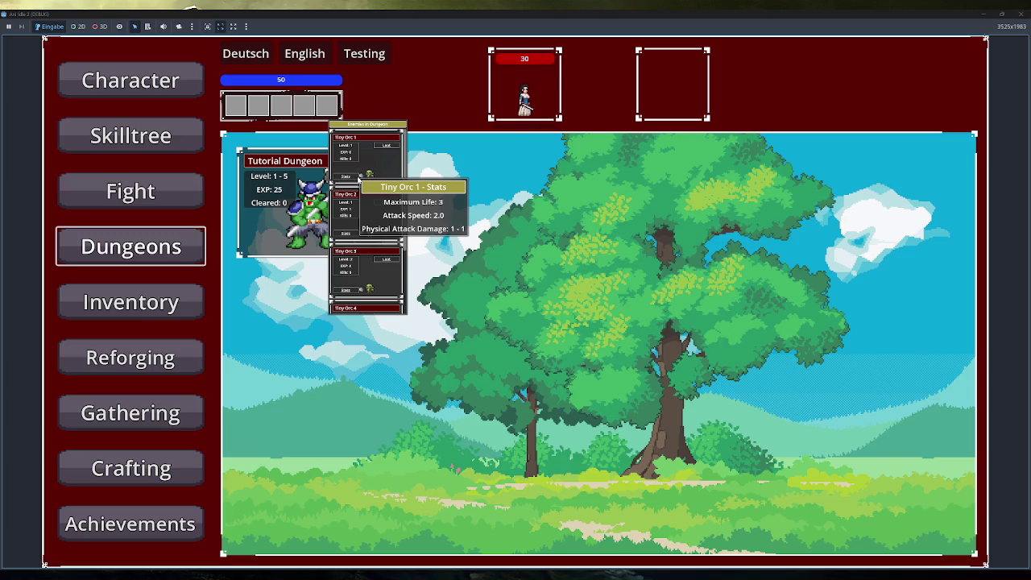
scroll(359, 179, "down", 3)
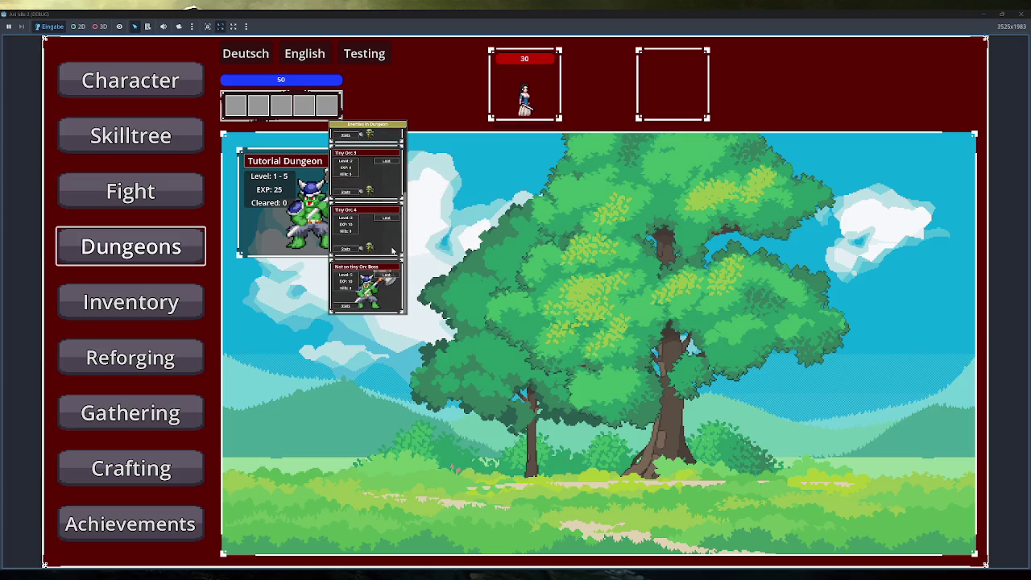
scroll(392, 252, "up", 3)
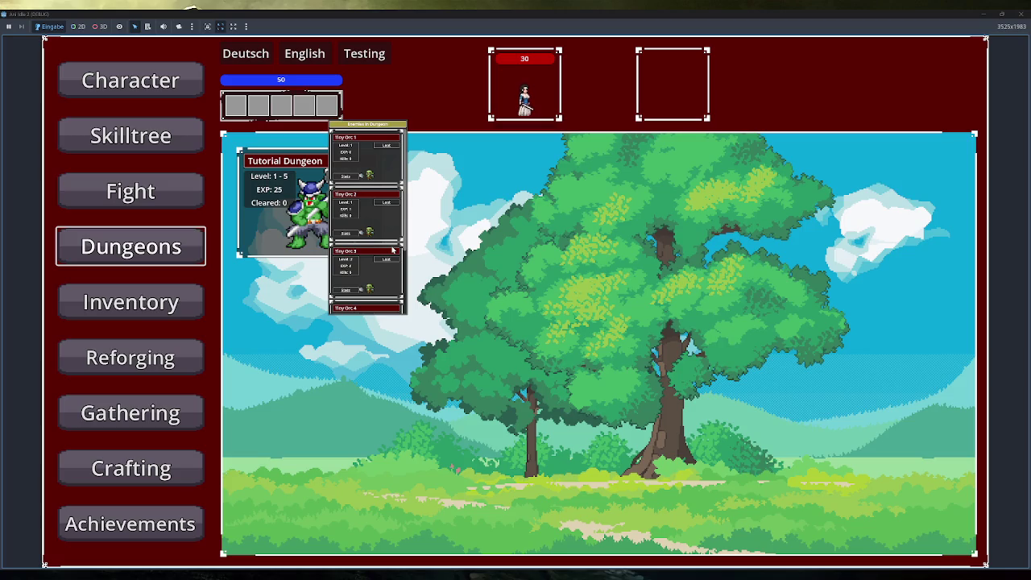
left_click(1001, 14)
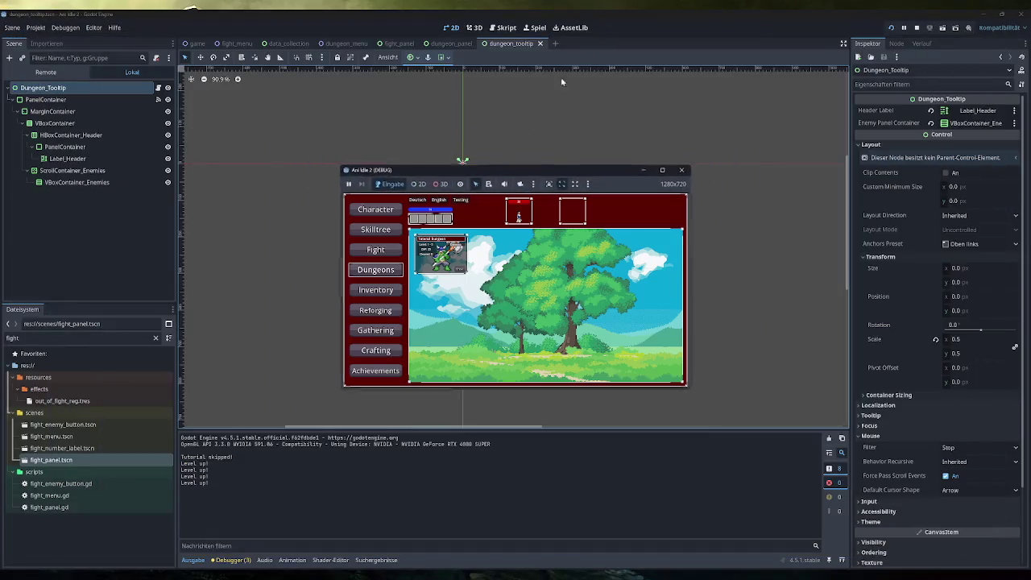
Step: Maximize the game window, look over the dungeon card, then close the game
mouse_move(454, 246)
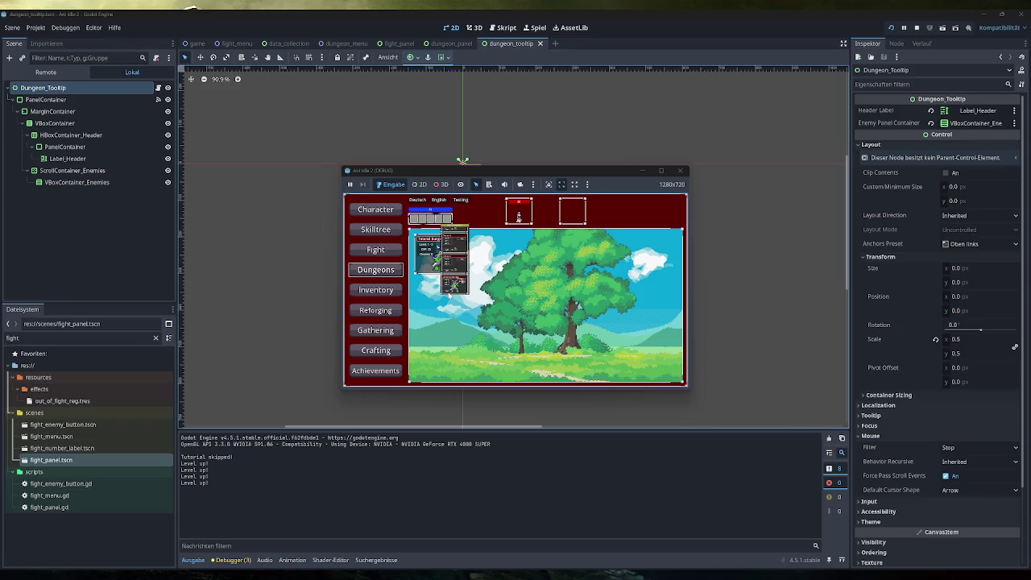
double_click(572, 174)
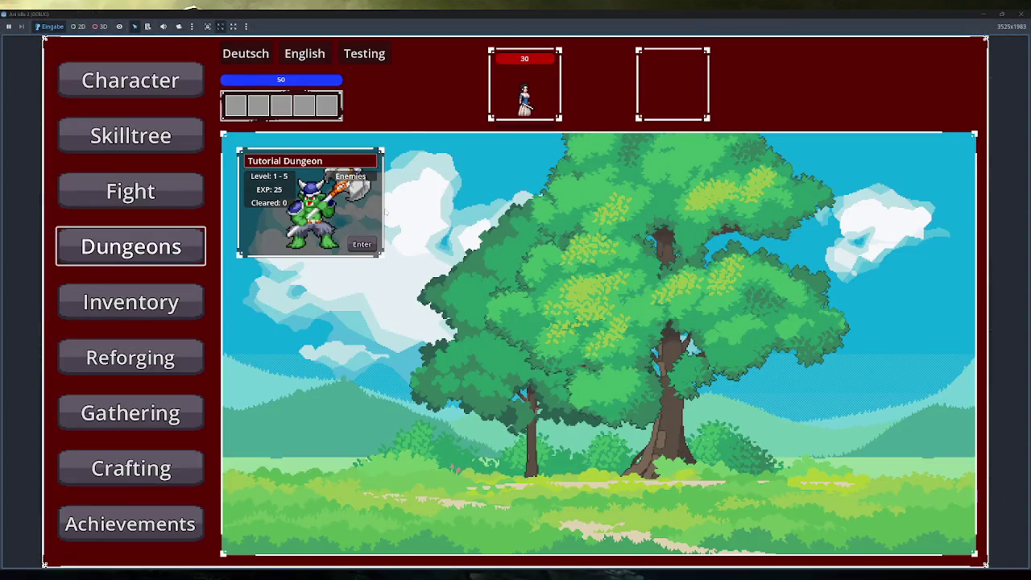
mouse_move(362, 173)
left_click(1024, 13)
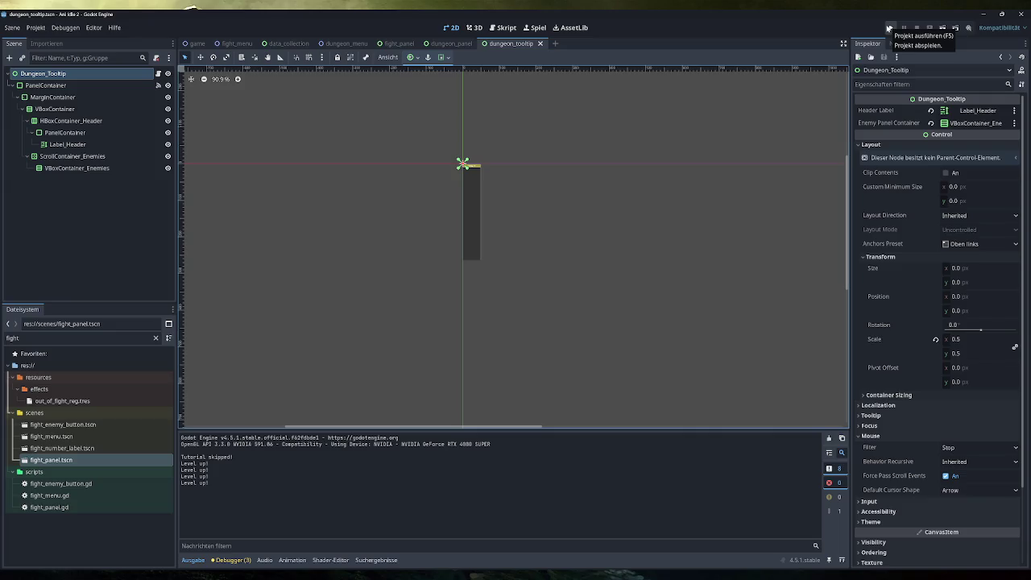
left_click(891, 28)
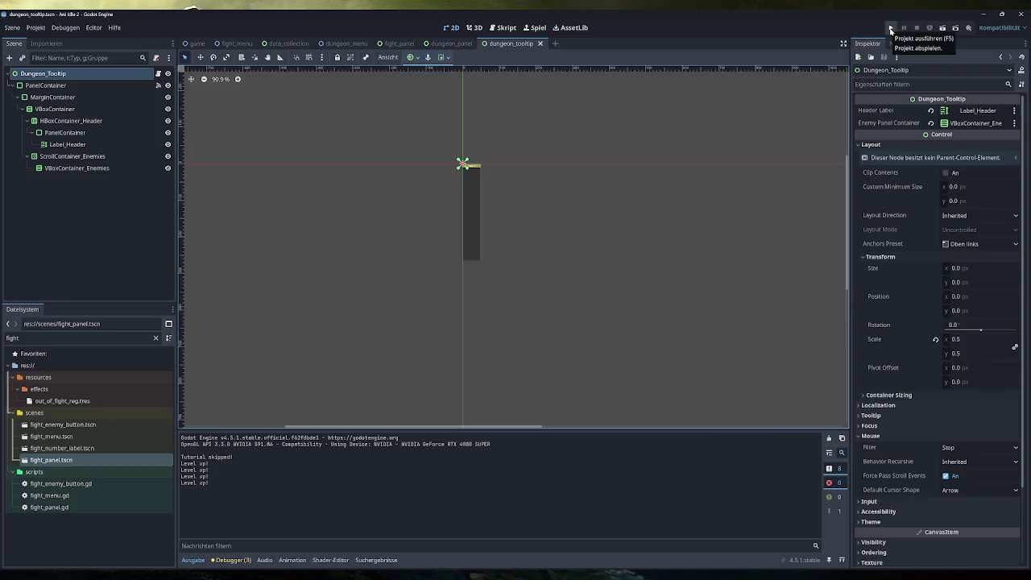
left_click(958, 339)
Step: Set the tooltip's scale to 0.7 and launch the game
type("0.7")
key("Return")
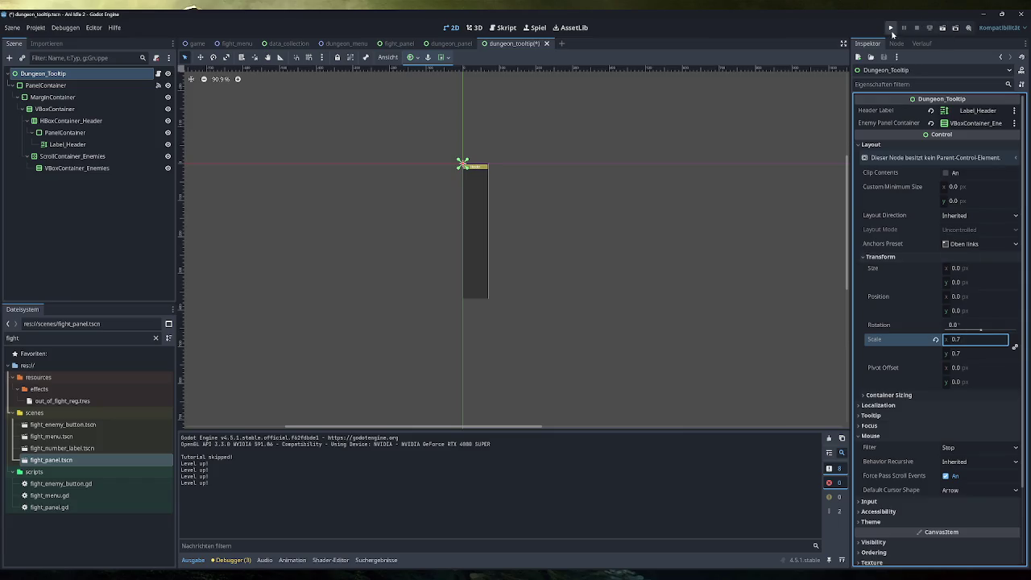
left_click(891, 28)
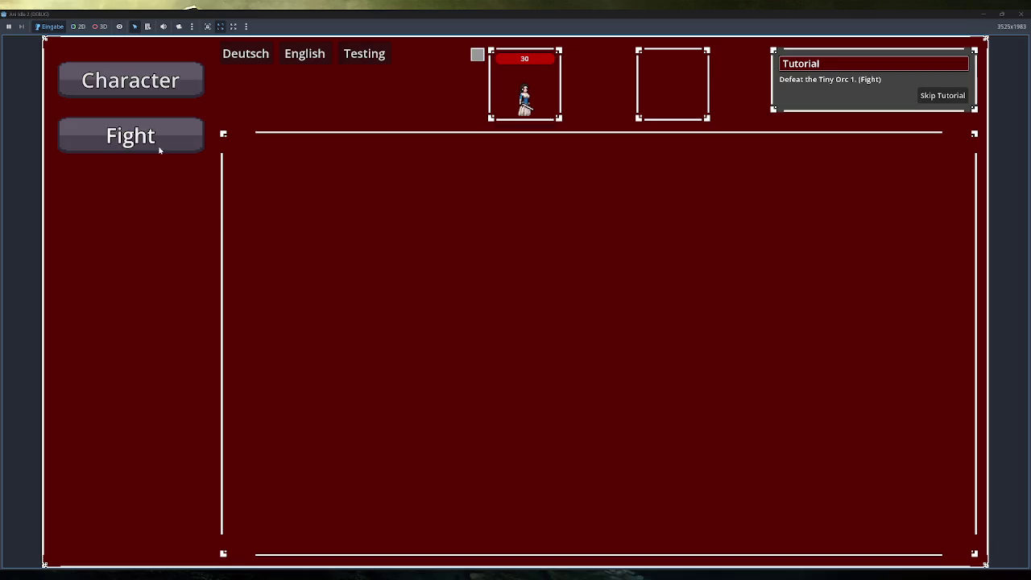
Step: Open Dungeons, scroll the enlarged Tiny Orc enemy list, and resize the game window
left_click(135, 138)
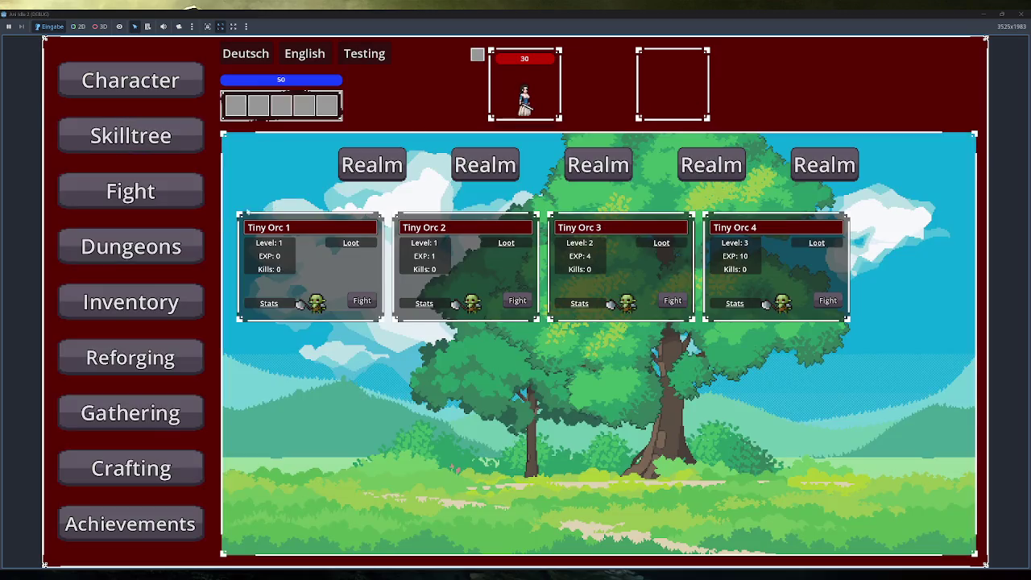
left_click(130, 247)
mouse_move(322, 194)
scroll(365, 187, "down", 3)
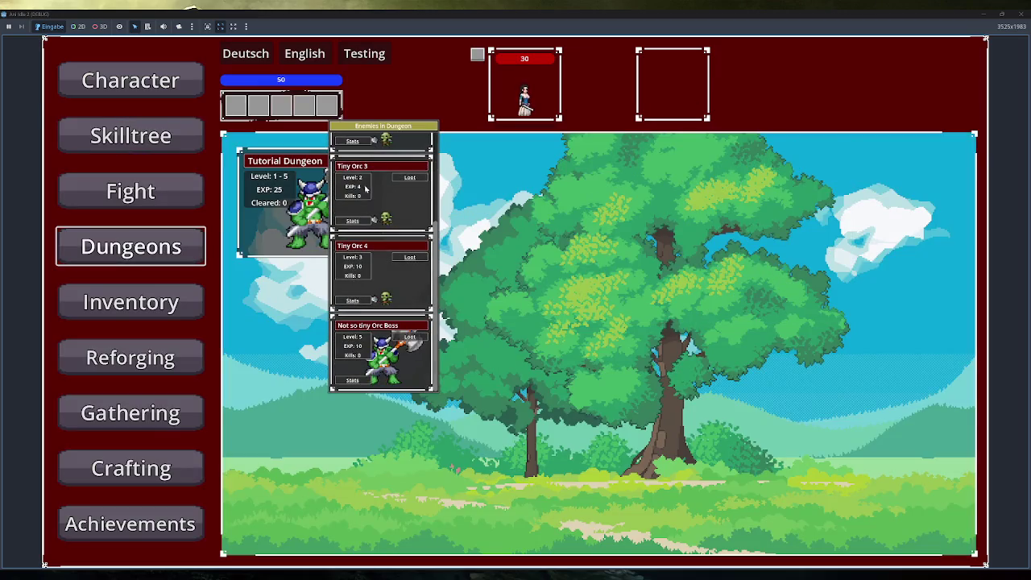
double_click(433, 14)
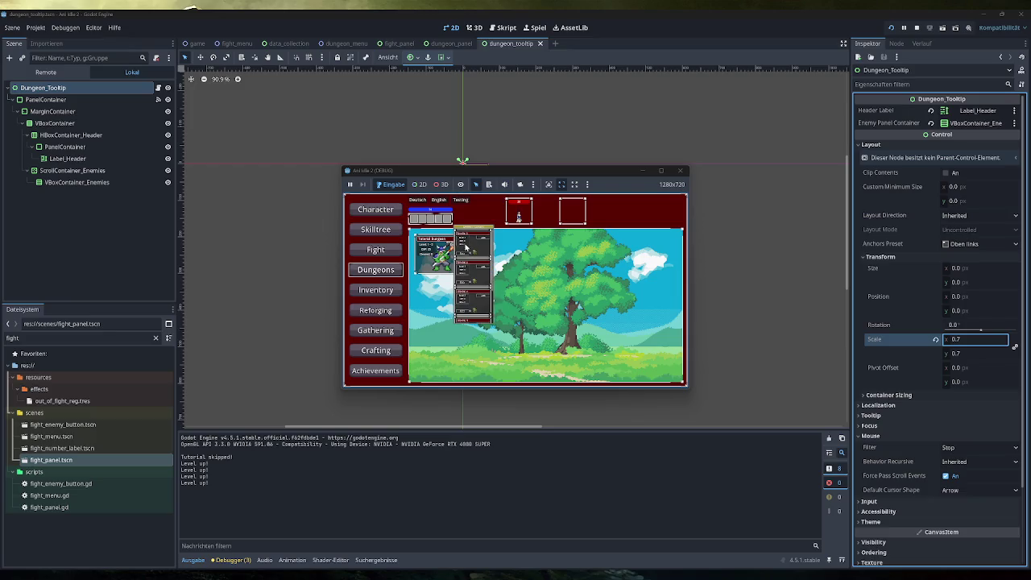
double_click(567, 170)
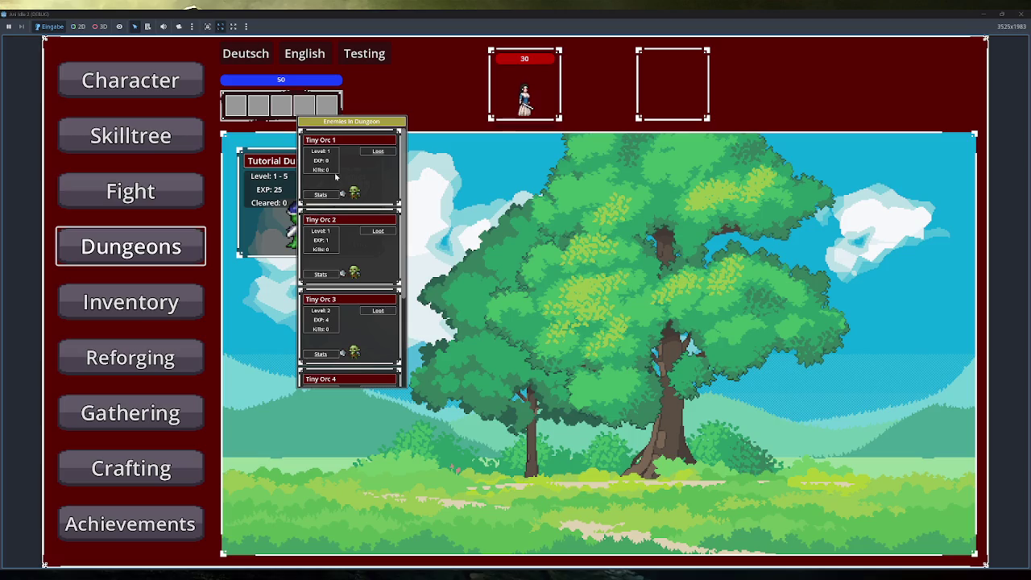
Step: Check the Tutorial Dungeon tooltip's Enemies option in the running game, then return to the Excalidraw sketch
mouse_move(374, 154)
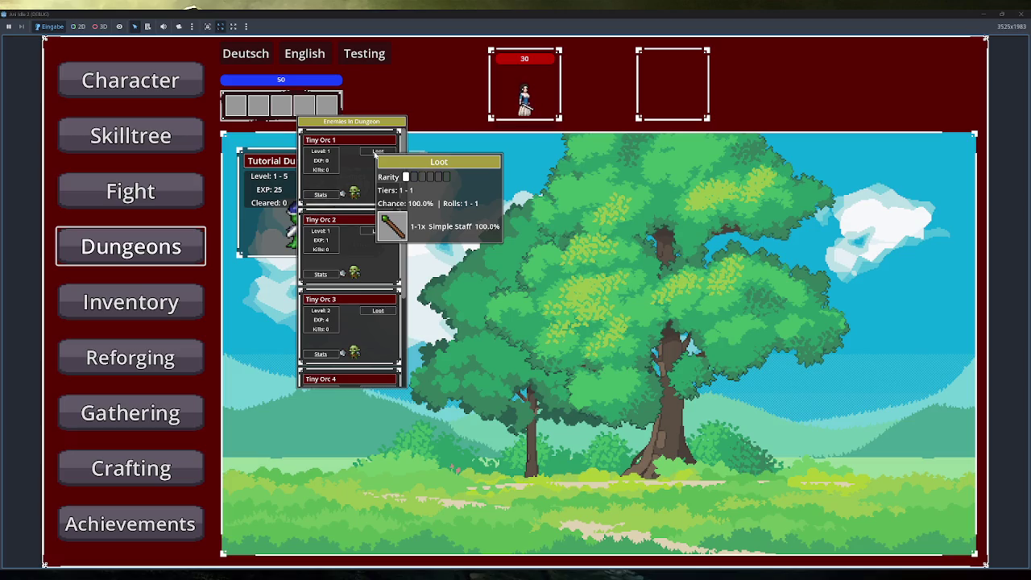
mouse_move(328, 193)
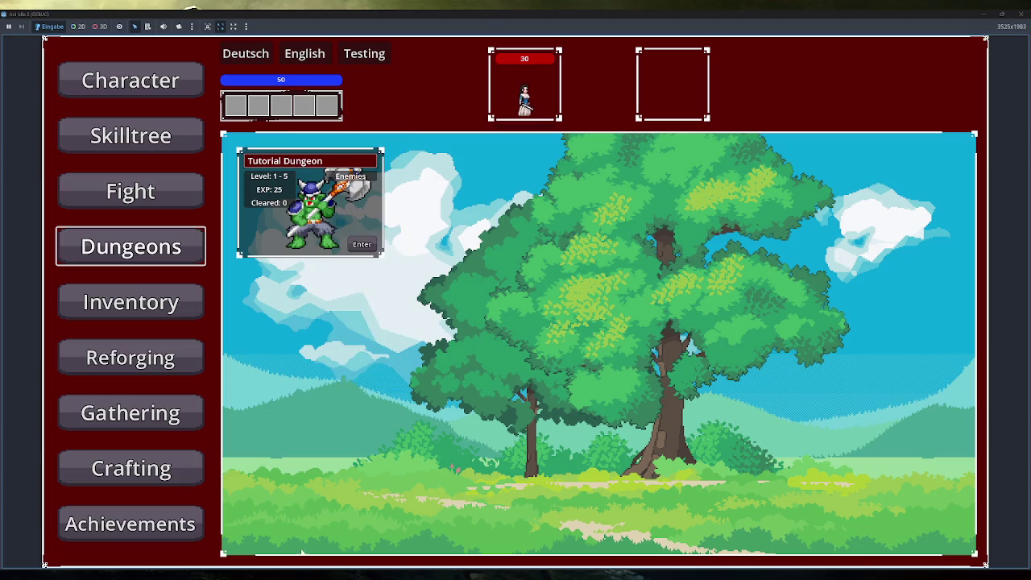
key("alt+Tab")
scroll(556, 498, "down", 5)
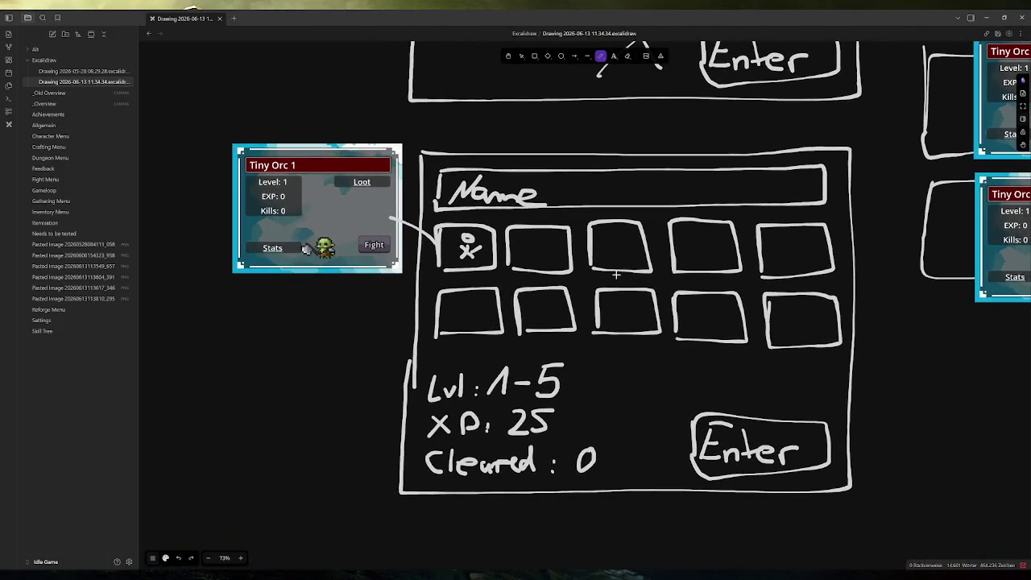
Step: Duplicate the dungeon card sketch and Tiny Orc card, placing the copy below the original
left_click(522, 57)
mouse_move(199, 126)
left_mouse_down()
mouse_move(515, 251)
mouse_move(885, 514)
left_mouse_up()
key("ctrl+x")
key("ctrl+v")
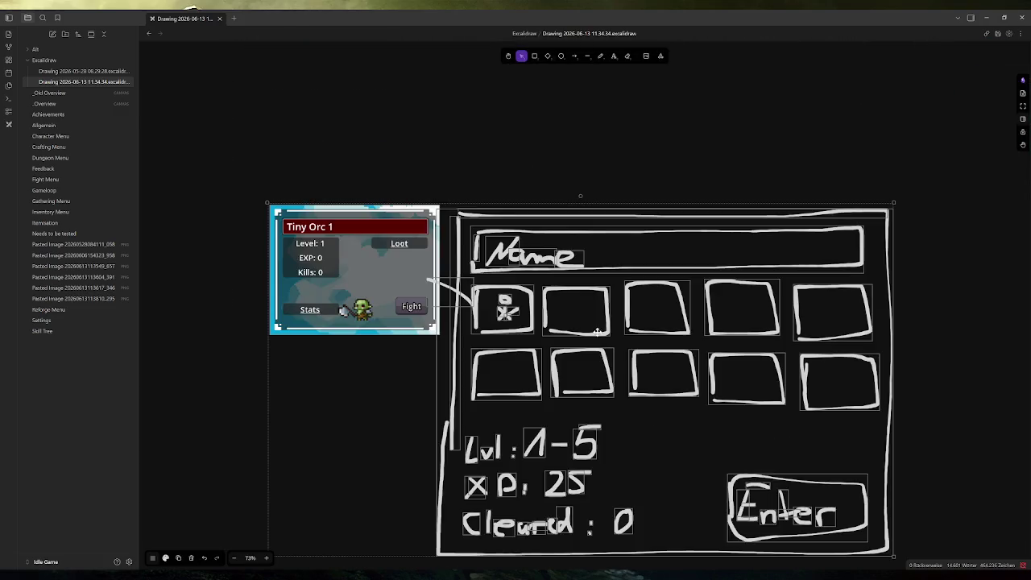
mouse_move(780, 215)
left_mouse_down()
mouse_move(766, 127)
mouse_move(833, 214)
mouse_move(624, 91)
left_mouse_up()
left_click(591, 113)
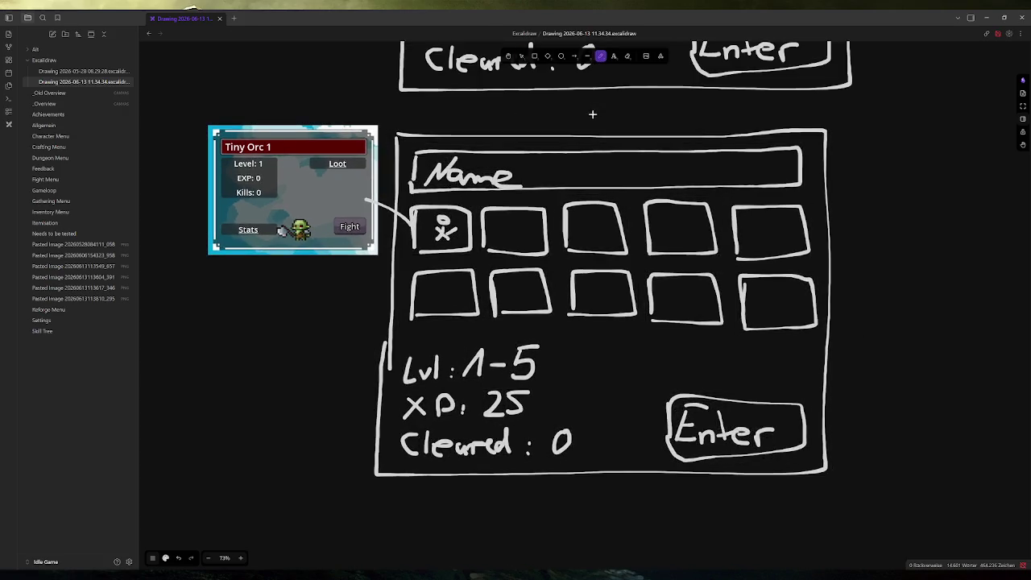
Step: Erase both rows of enemy boxes from the duplicated card
left_click(628, 56)
mouse_move(770, 274)
left_mouse_down()
mouse_move(547, 294)
mouse_move(447, 235)
mouse_move(790, 226)
mouse_move(433, 229)
left_mouse_up()
left_click_drag(420, 227, 419, 227)
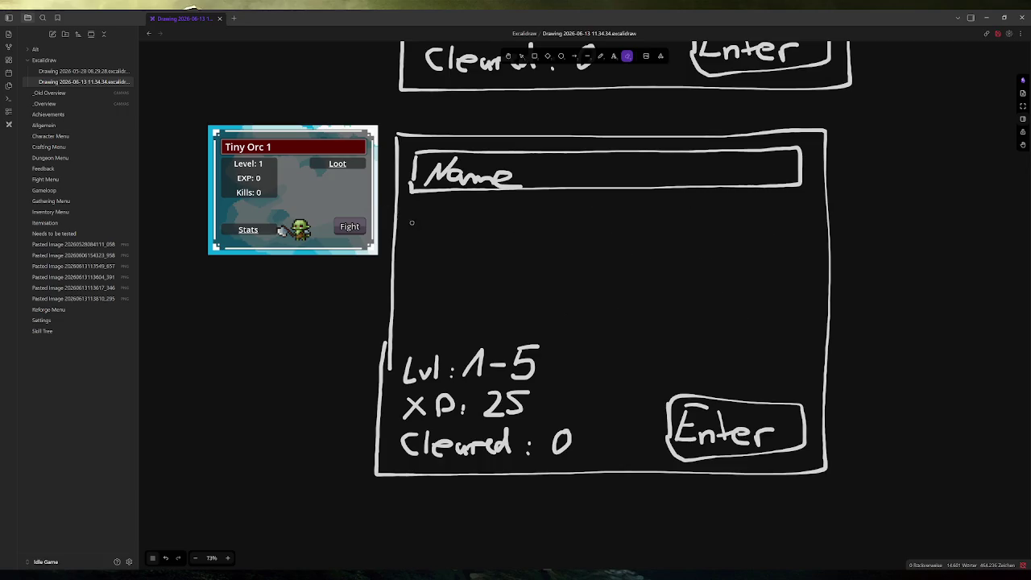
Step: Freehand-draw one row of 5x, 3x and 1x boxes with an arrow to the Tiny Orc card
left_click(600, 56)
mouse_move(410, 222)
left_mouse_down()
mouse_move(413, 241)
mouse_move(427, 219)
left_mouse_up()
mouse_move(430, 229)
left_mouse_down()
mouse_move(451, 241)
mouse_move(430, 242)
left_mouse_up()
mouse_move(465, 212)
left_mouse_down()
mouse_move(511, 246)
mouse_move(508, 208)
mouse_move(465, 211)
left_mouse_up()
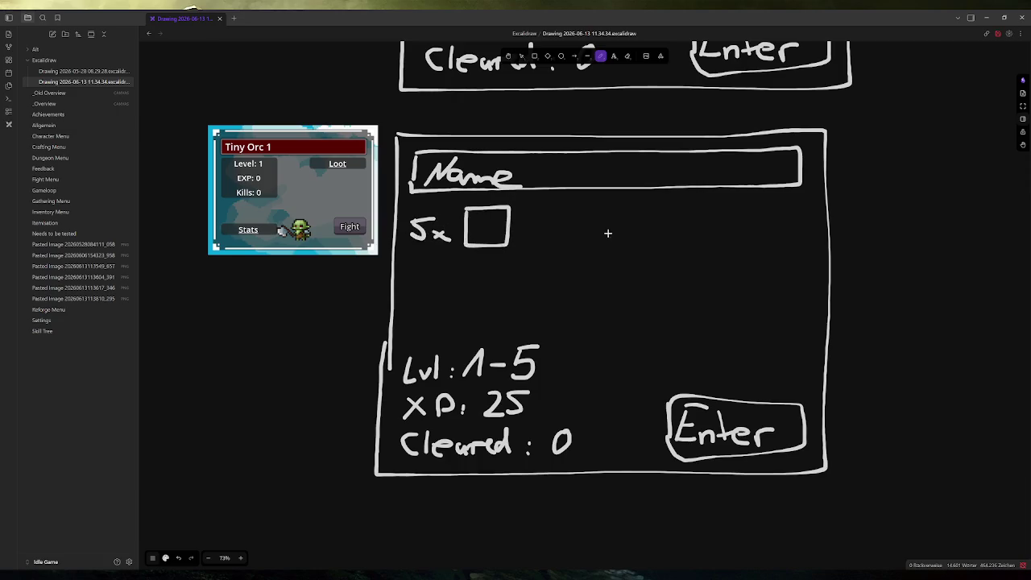
mouse_move(534, 218)
left_mouse_down()
mouse_move(534, 238)
mouse_move(638, 208)
mouse_move(642, 250)
mouse_move(592, 213)
left_mouse_up()
left_click_drag(686, 239, 737, 240)
mouse_move(738, 224)
left_mouse_down()
mouse_move(720, 240)
mouse_move(763, 240)
mouse_move(808, 203)
mouse_move(748, 206)
left_mouse_up()
mouse_move(466, 219)
left_mouse_down()
mouse_move(377, 198)
mouse_move(385, 219)
left_mouse_up()
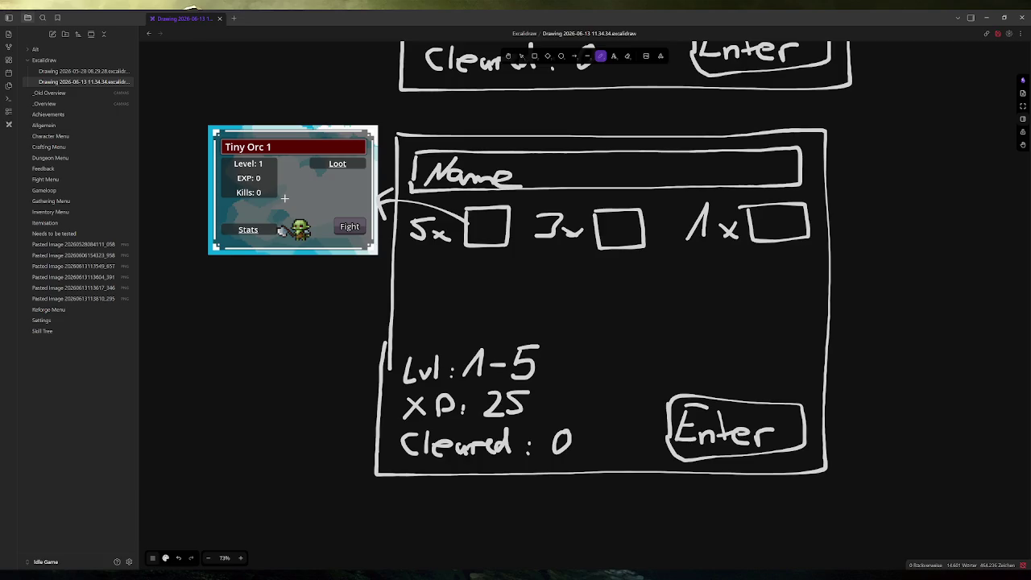
scroll(284, 197, "up", 3)
scroll(436, 289, "down", 3)
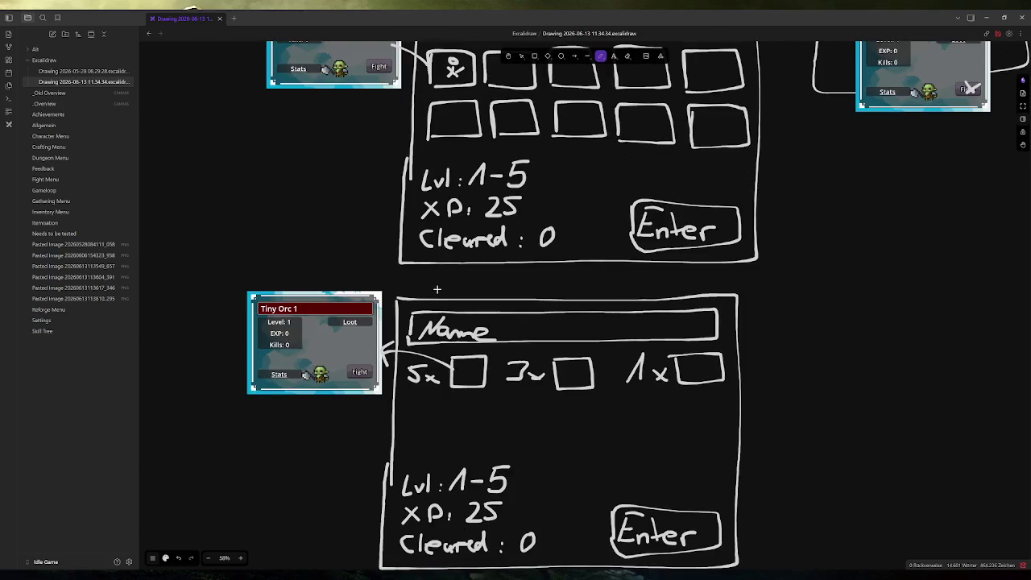
scroll(437, 289, "down", 3)
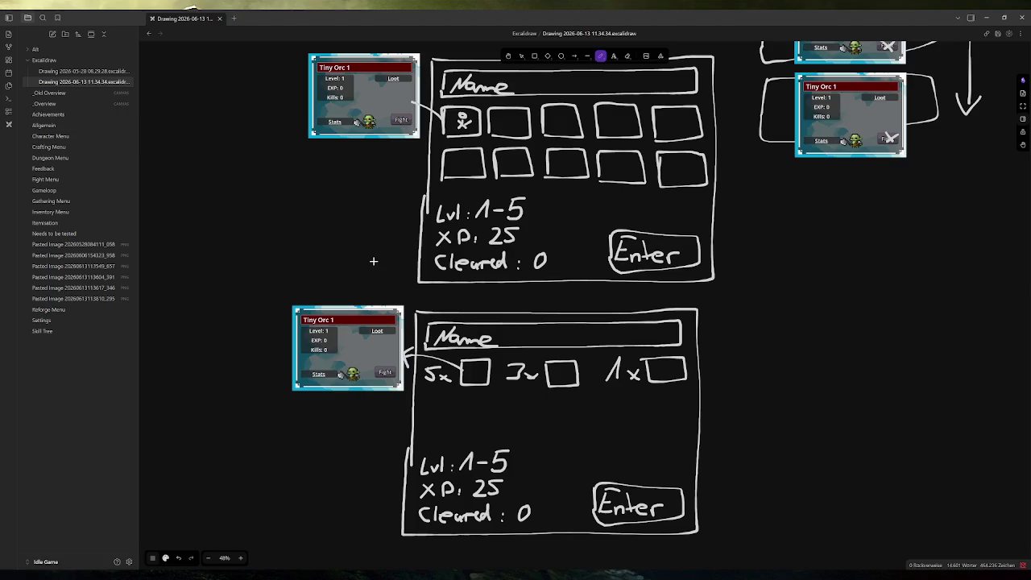
left_click(936, 559)
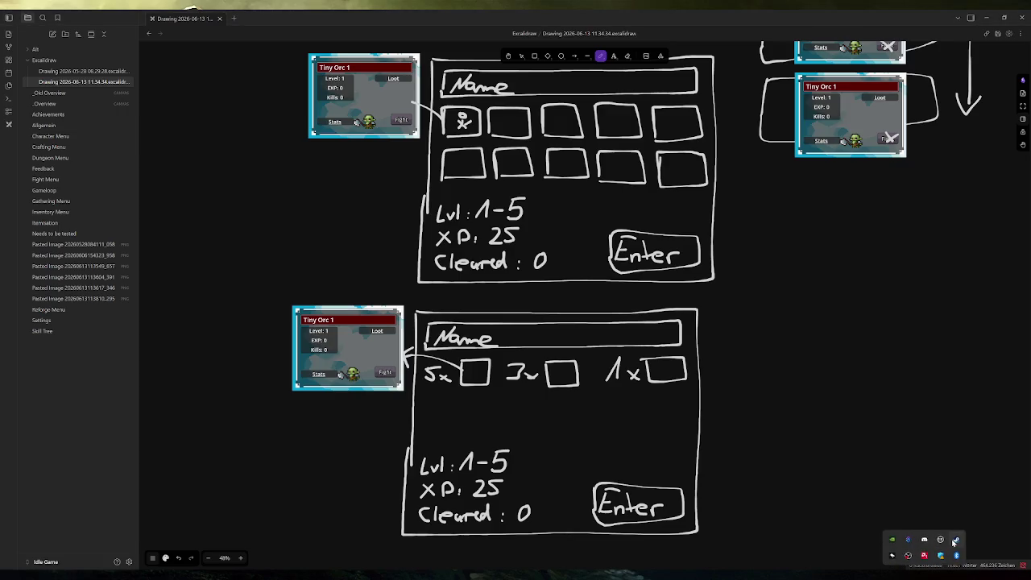
Step: Launch Ani Idle from the Steam tray and go to the Fight screen
right_click(955, 541)
left_click(890, 364)
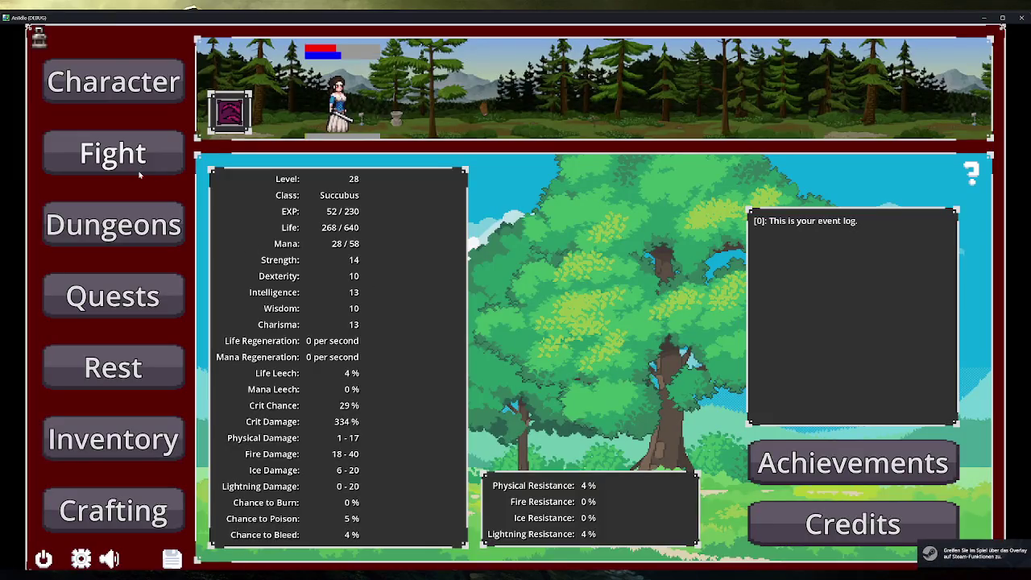
left_click(142, 169)
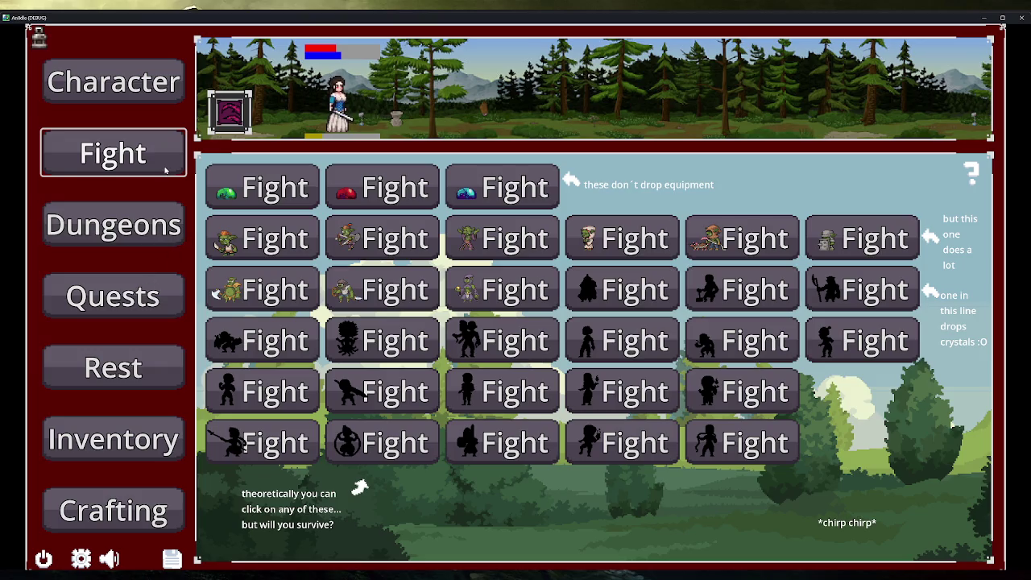
Step: Clear the first three dungeons, resting between runs, then return to Fight
left_click(113, 224)
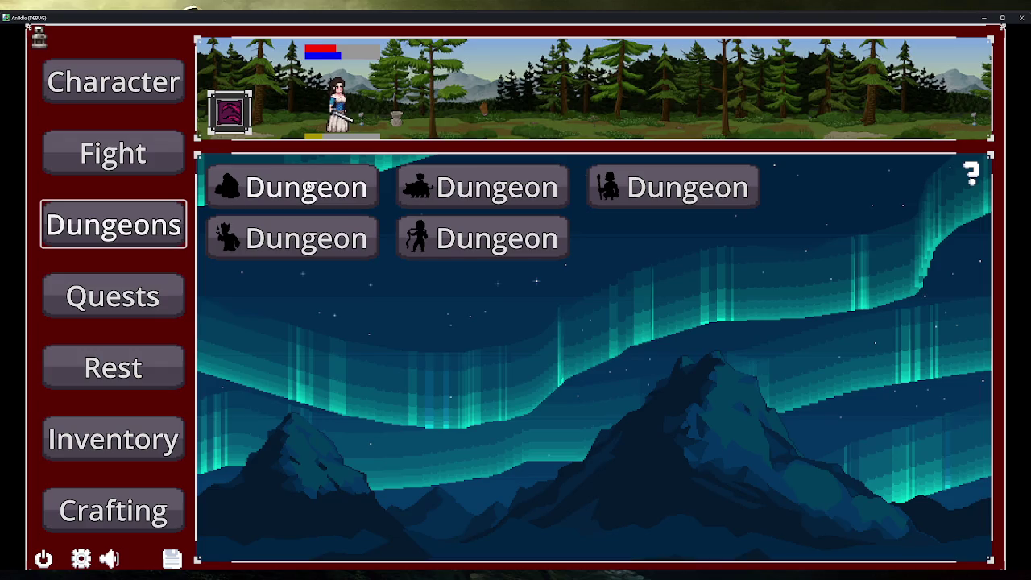
left_click(291, 187)
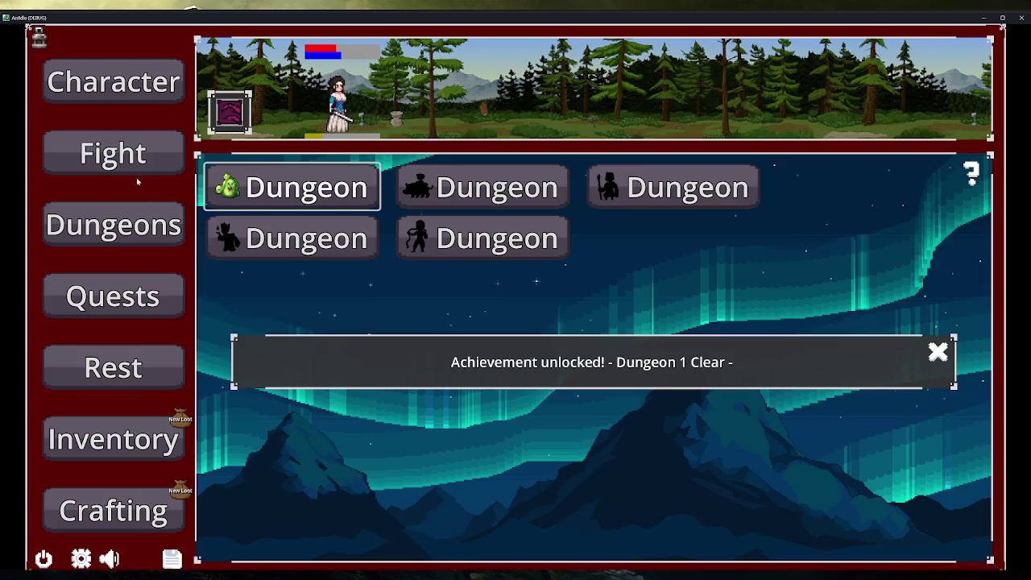
left_click(93, 367)
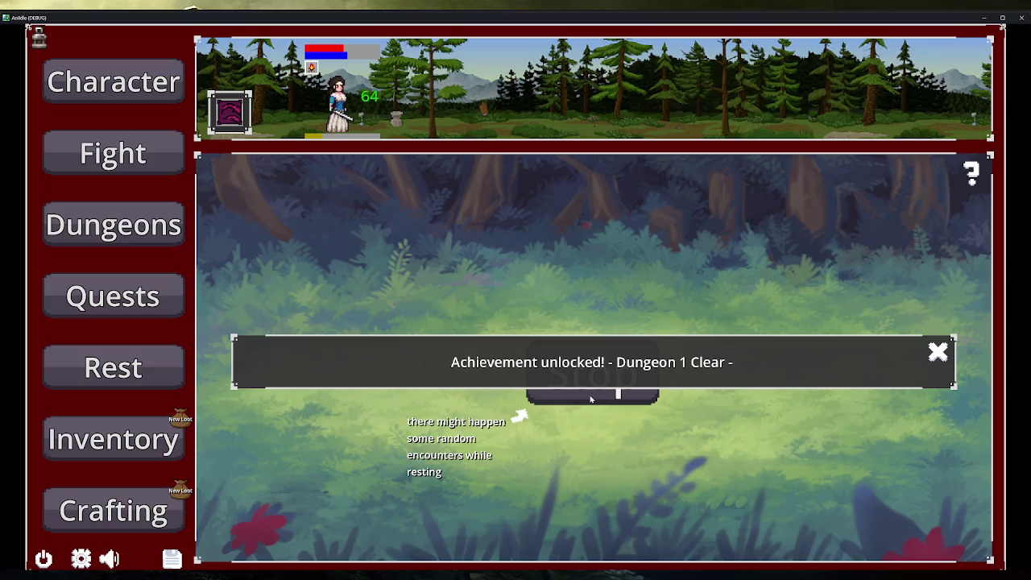
left_click(113, 225)
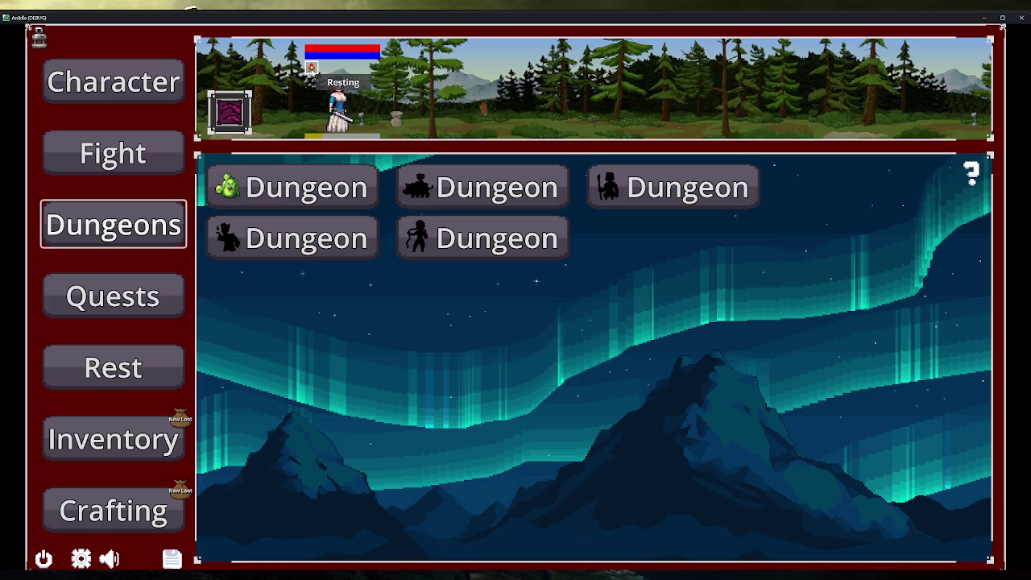
left_click(461, 183)
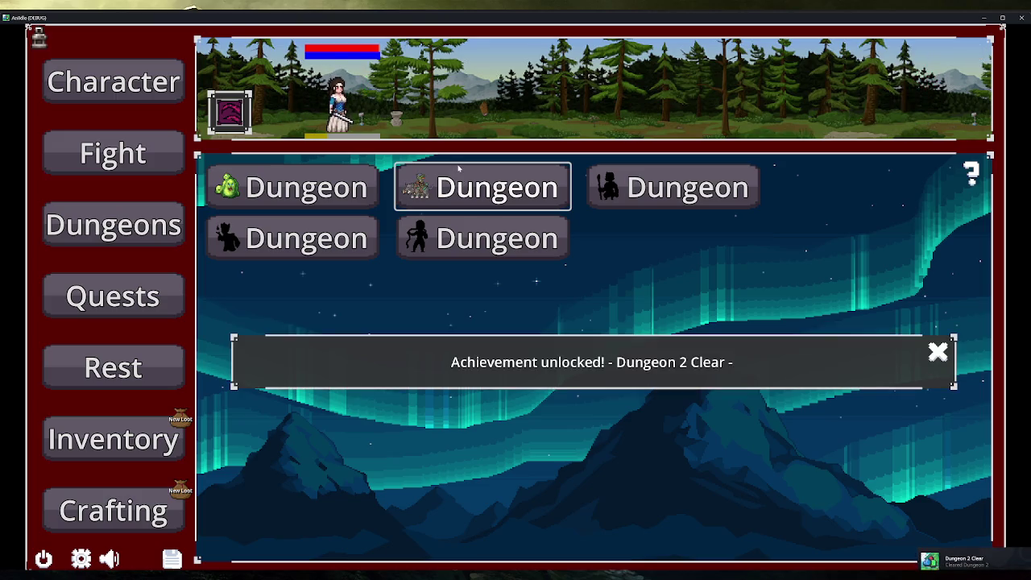
left_click(626, 187)
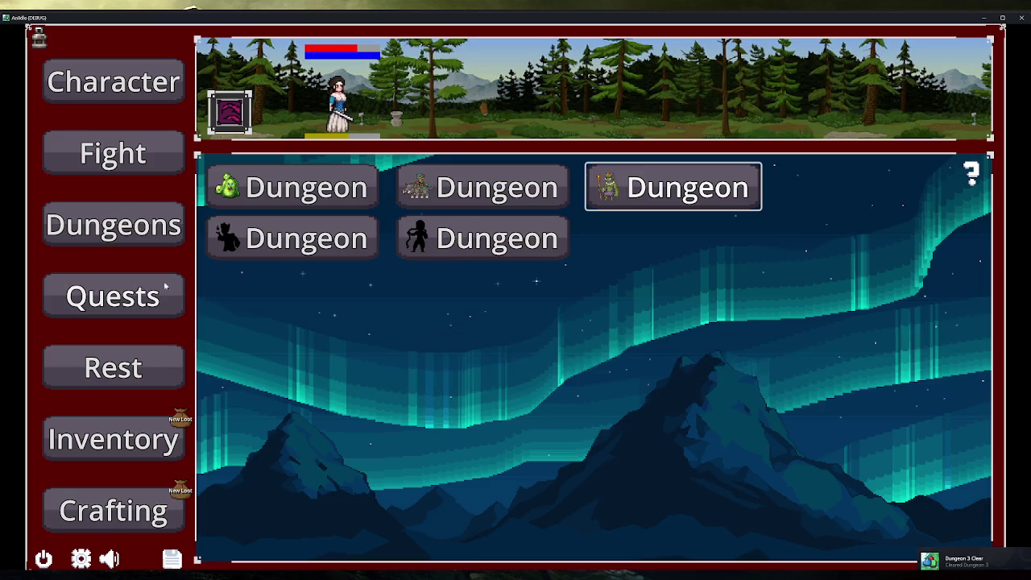
left_click(151, 158)
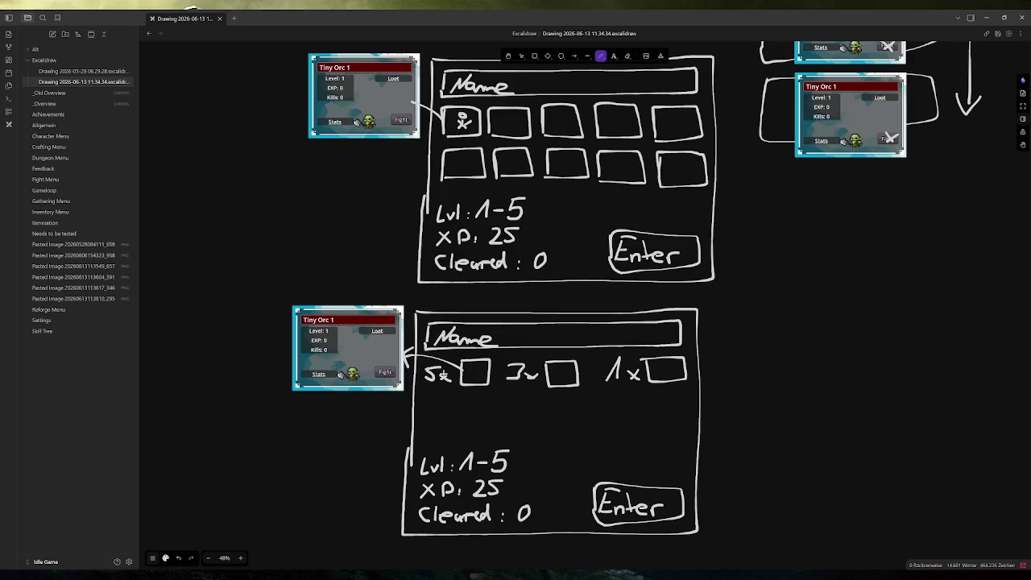
Step: Bring the Ani Idle 2 (DEBUG) window to the front and restore it over the drawing
mouse_move(316, 574)
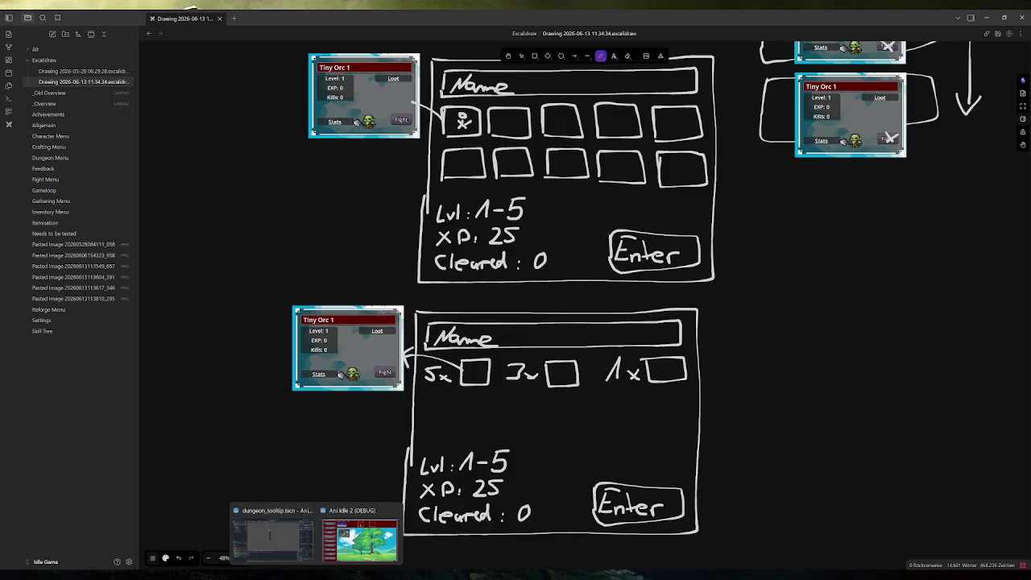
left_click(359, 540)
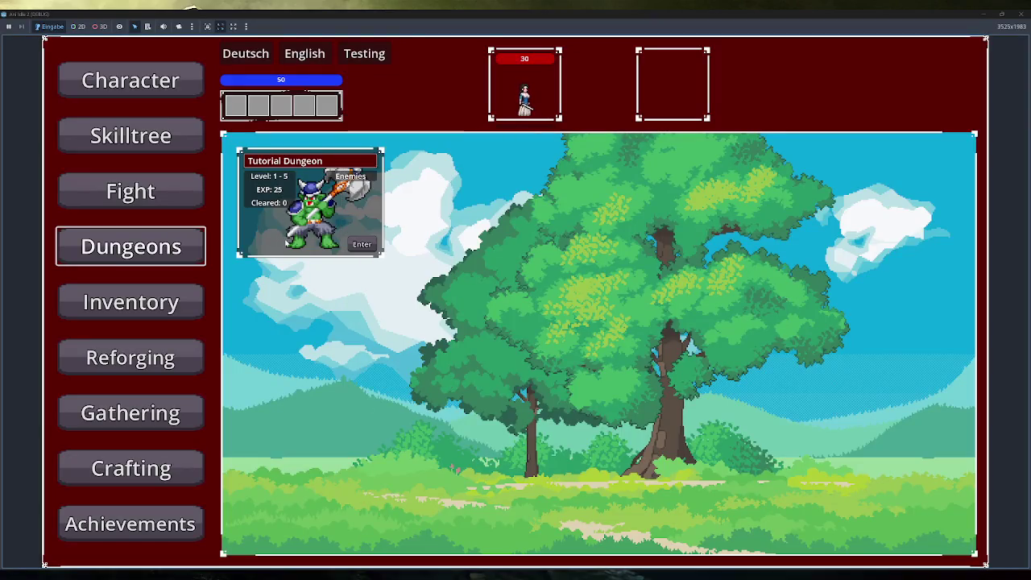
double_click(445, 19)
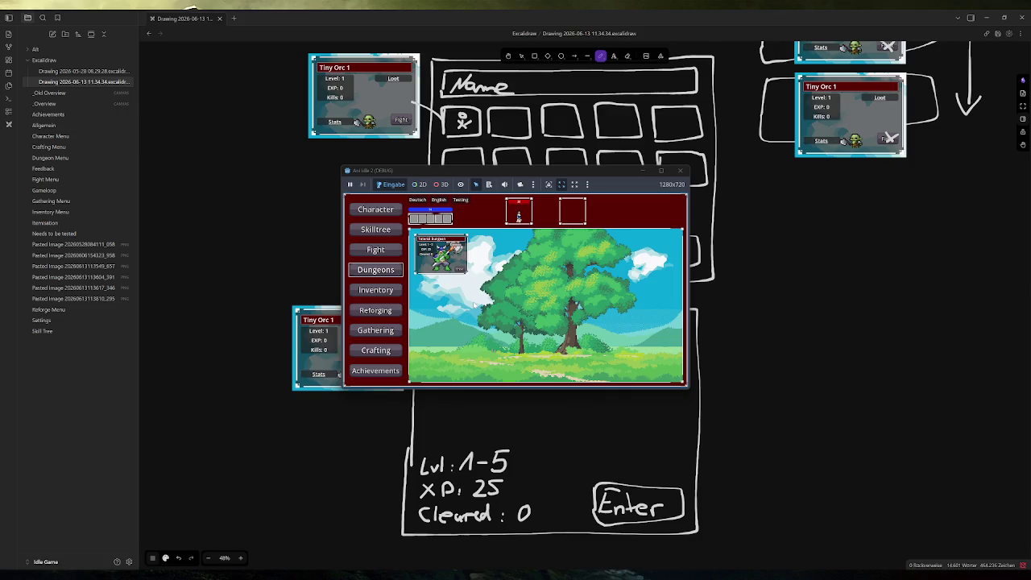
Step: Snip a screenshot of the Tutorial Dungeon card and return focus to the drawing
key("super+shift+s")
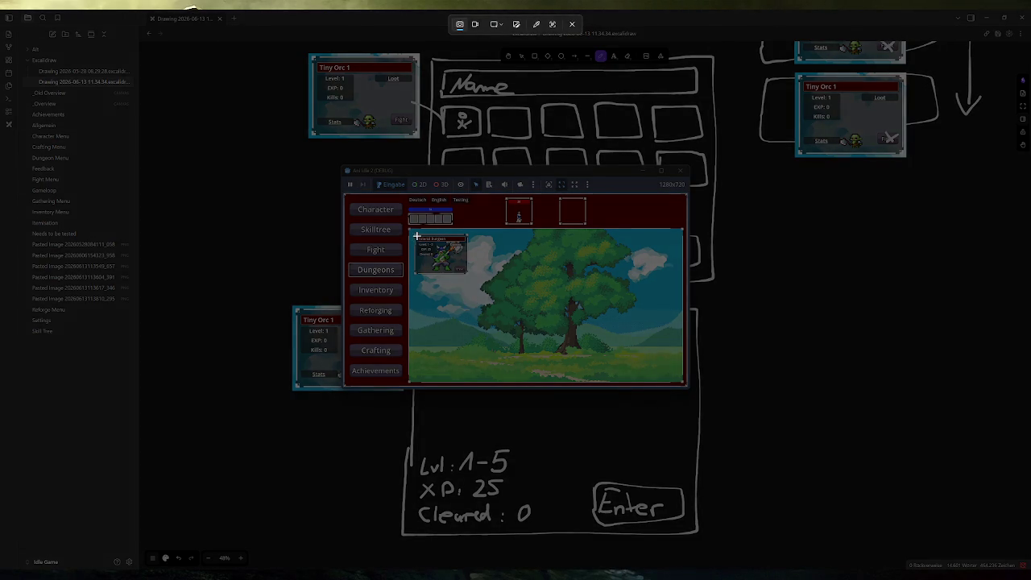
left_click_drag(423, 238, 463, 272)
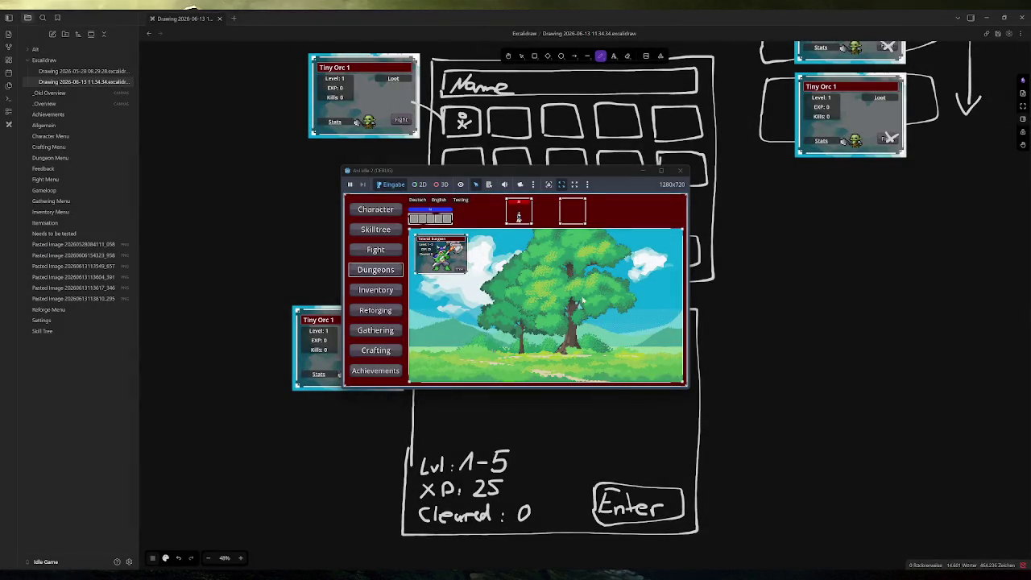
left_click(681, 170)
Step: Paste the game snip onto the lower Tiny Orc card below the Loot label, then close Obsidian
key("ctrl+v")
mouse_move(781, 297)
left_mouse_down()
mouse_move(376, 410)
mouse_move(373, 342)
mouse_move(395, 339)
mouse_move(363, 339)
left_mouse_up()
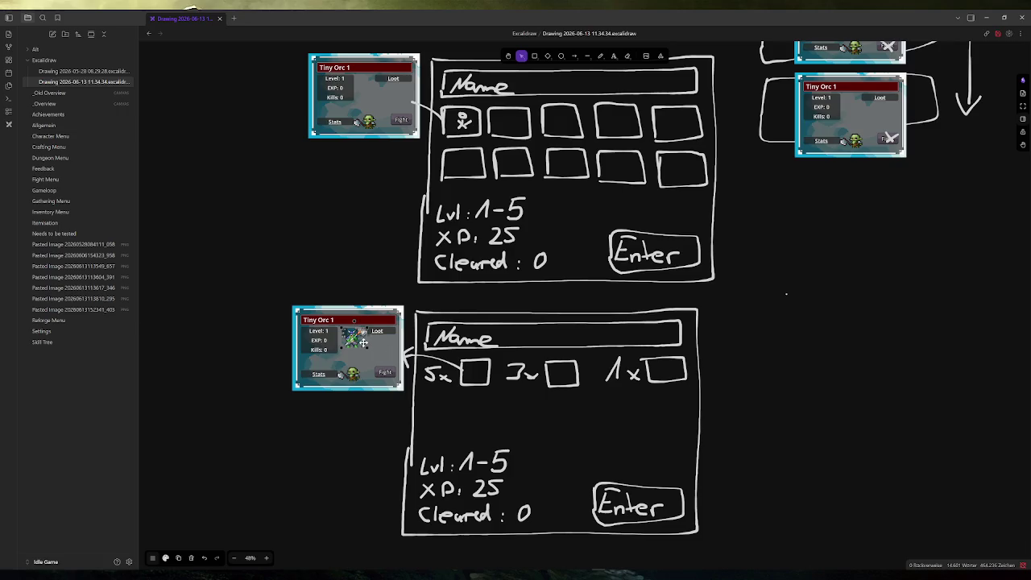
mouse_move(364, 343)
left_mouse_down()
mouse_move(385, 352)
mouse_move(361, 342)
left_mouse_up()
mouse_move(361, 342)
left_mouse_down()
mouse_move(395, 304)
mouse_move(363, 240)
mouse_move(361, 270)
left_mouse_up()
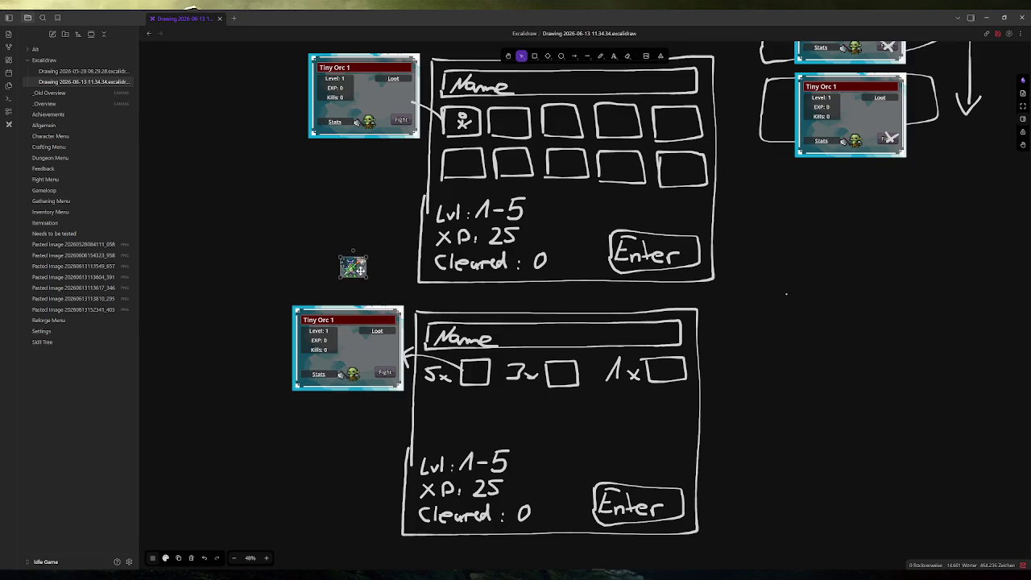
left_click_drag(360, 270, 365, 346)
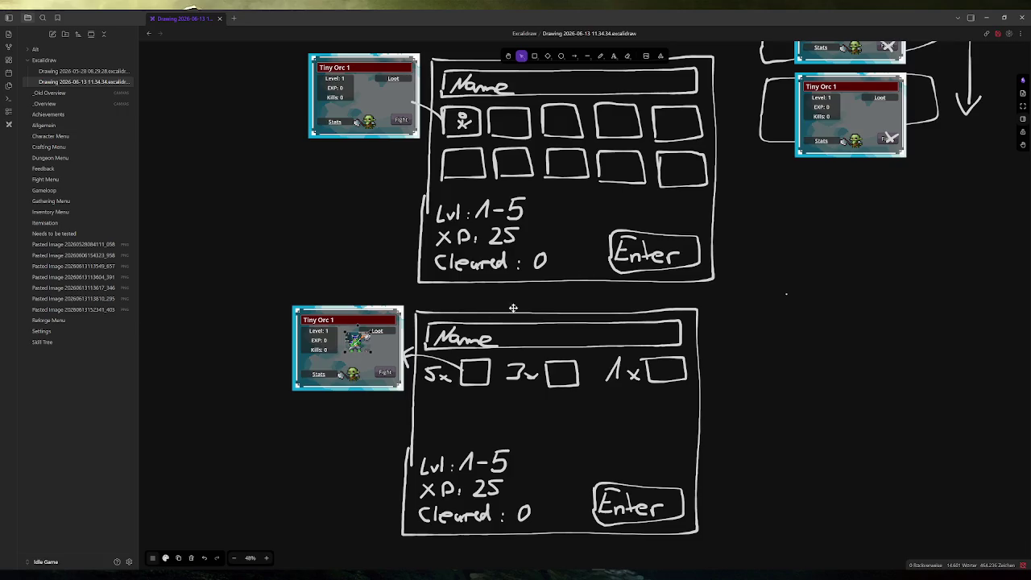
left_click(1022, 17)
Step: Run the game maximized, dismiss the tutorial, and show the Tutorial Dungeon's Tiny Orc enemy list
left_click(890, 27)
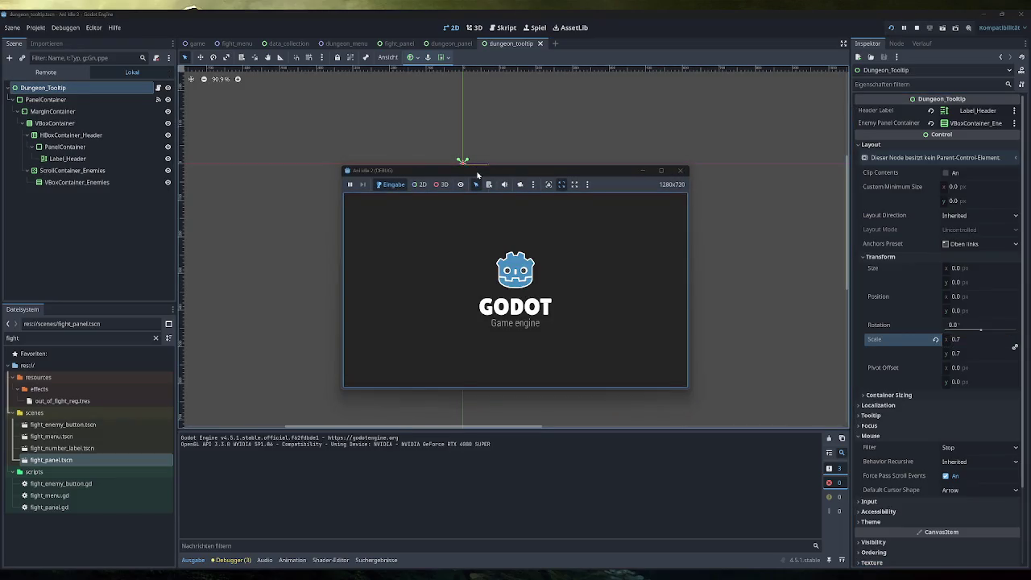
double_click(477, 172)
left_click(942, 95)
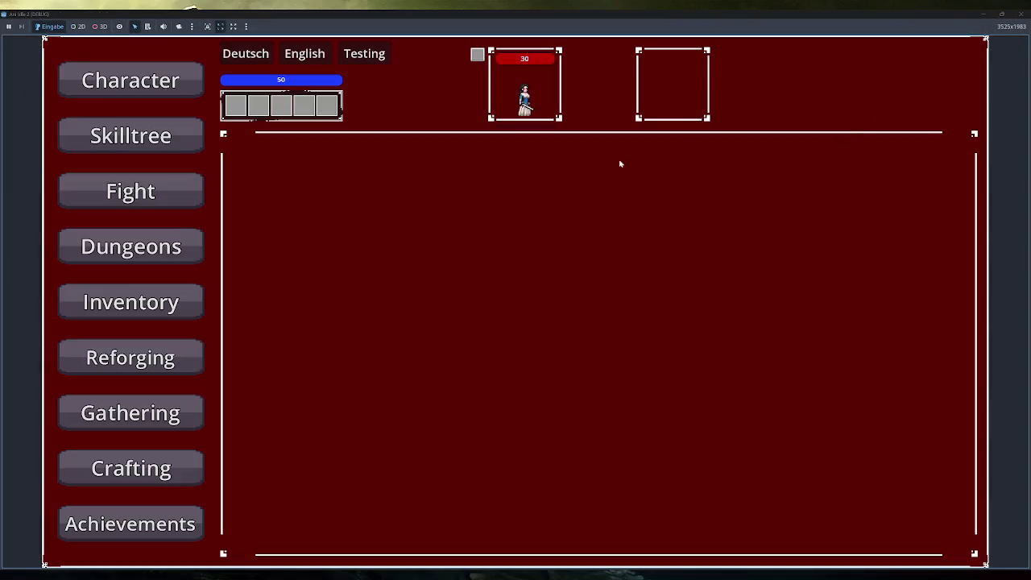
left_click(185, 237)
mouse_move(366, 182)
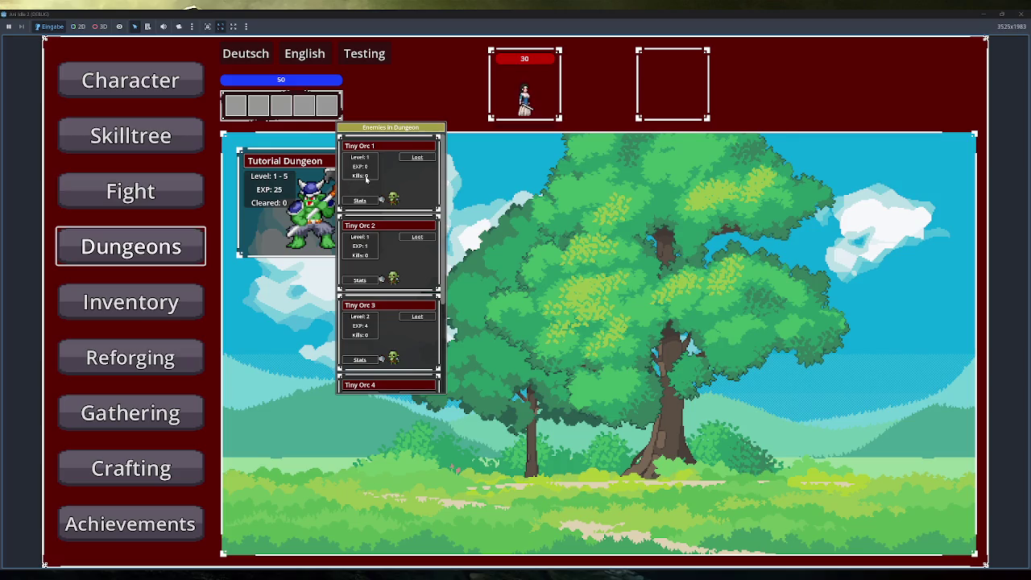
Step: In the running game, visit the inventory, return to the dungeon list and show the Tutorial Dungeon's enemies
left_click(153, 303)
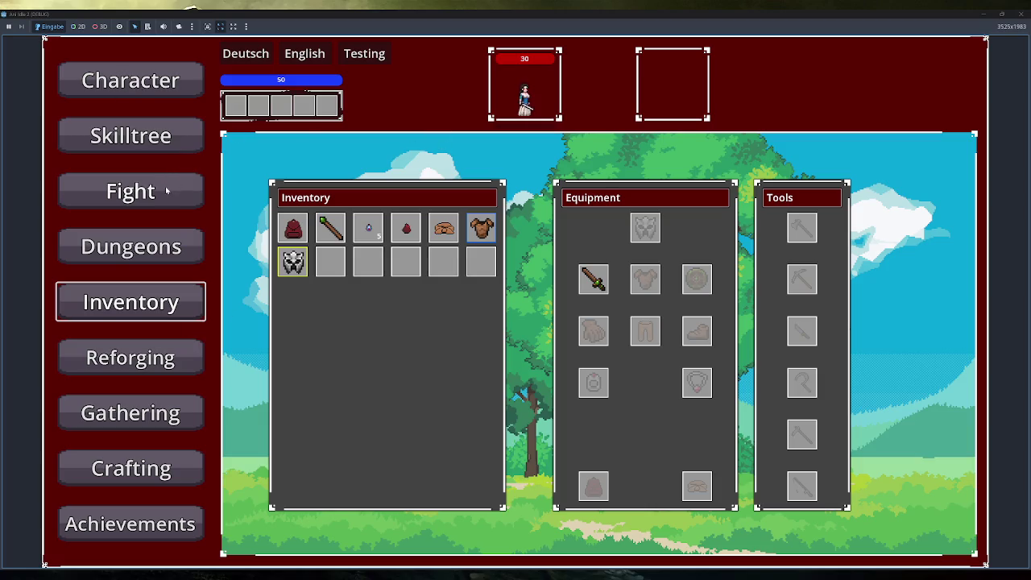
left_click(145, 247)
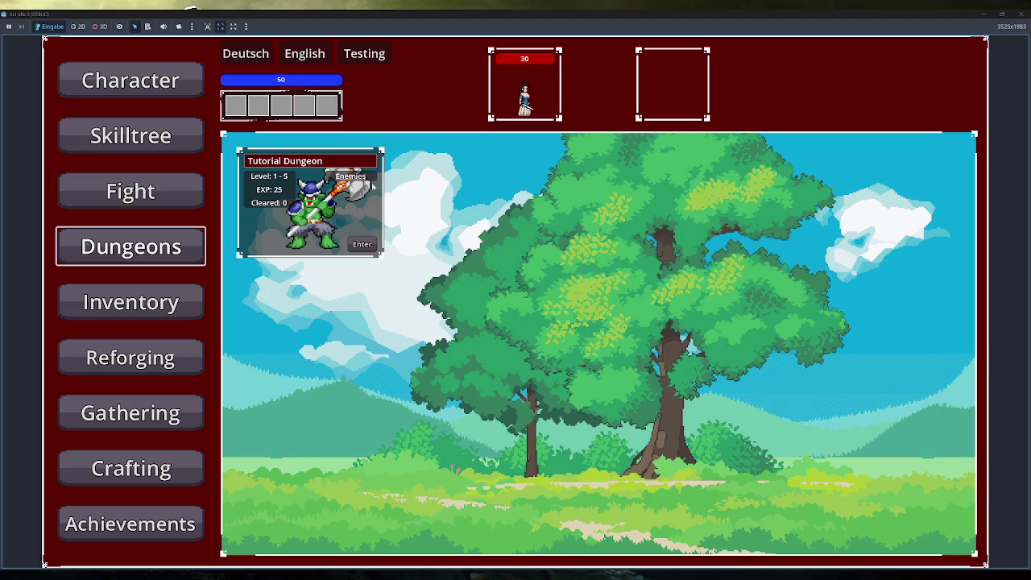
left_click(359, 179)
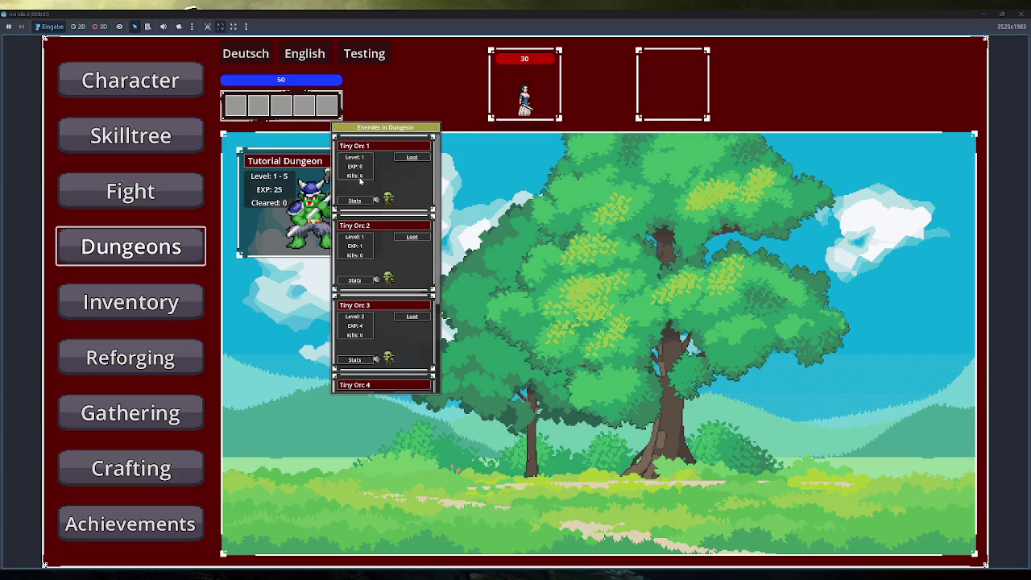
Step: Close the running game, reset the tooltip Scale to 1.0, then save and relaunch
double_click(429, 15)
mouse_move(459, 247)
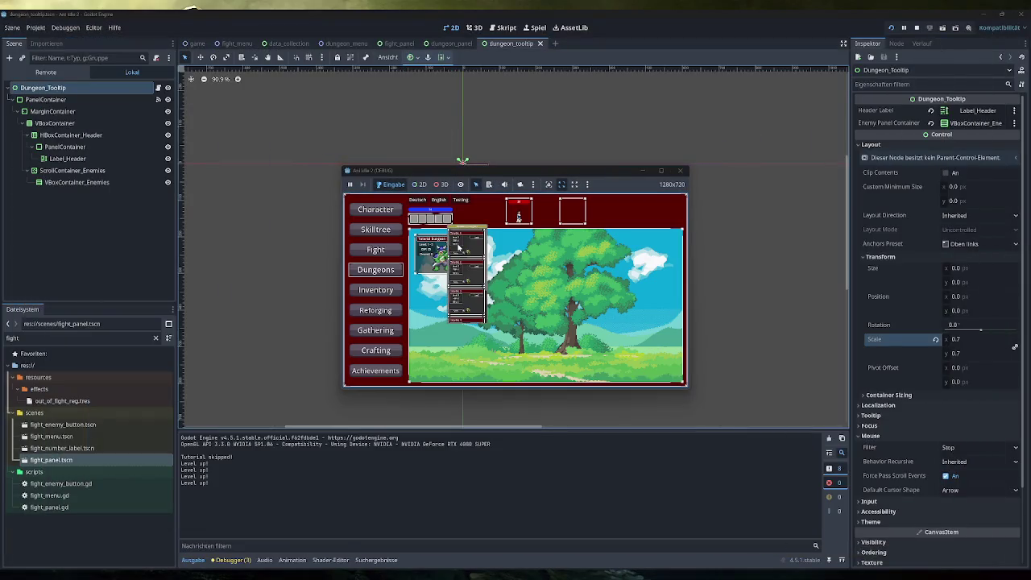
left_click(680, 170)
left_click(935, 339)
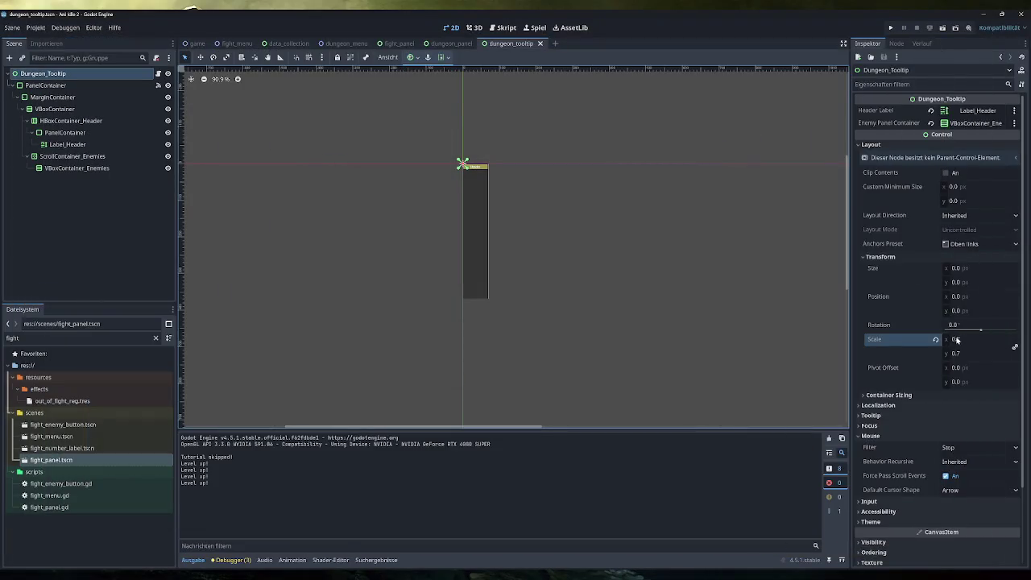
left_click(890, 27)
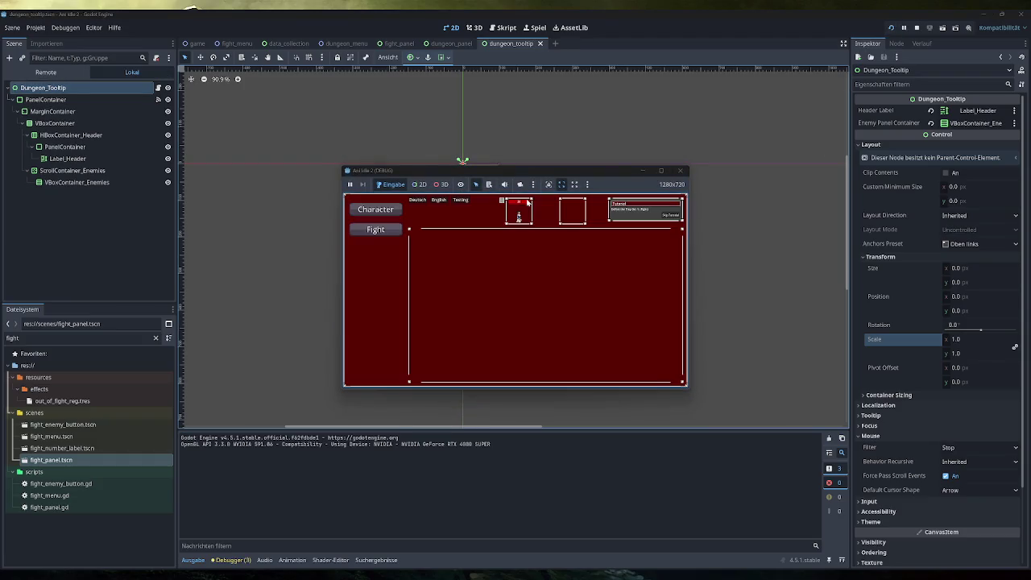
Step: Skip the tutorial, open Dungeons full-screen and show the Tutorial Dungeon's enemy list
left_click(393, 230)
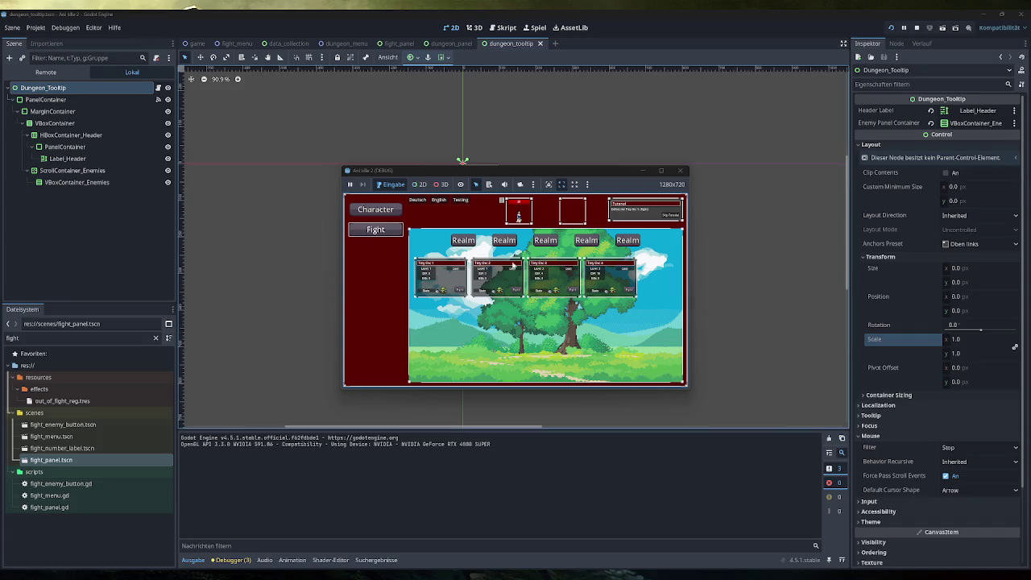
left_click(670, 215)
left_click(376, 269)
mouse_move(455, 248)
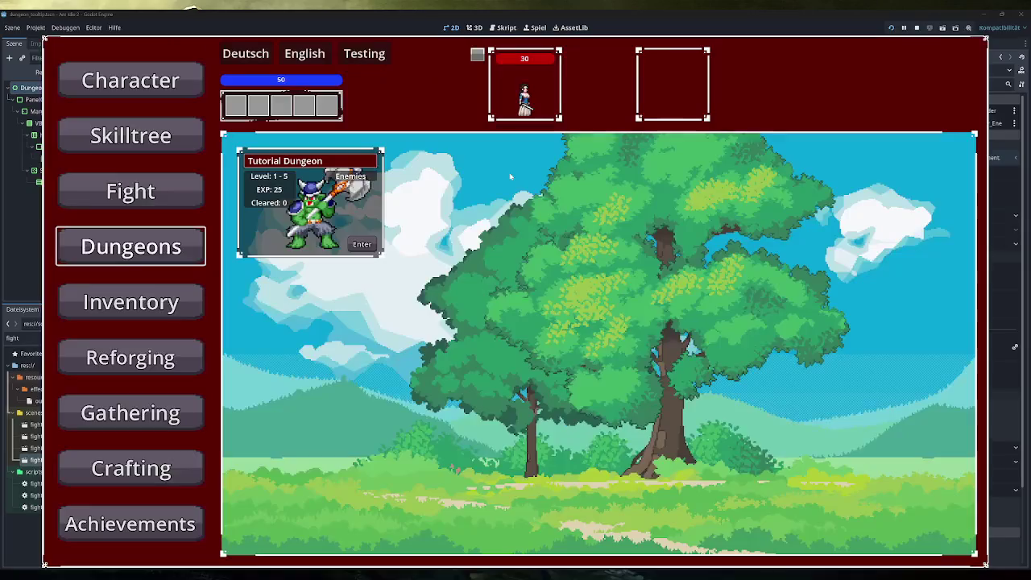
double_click(510, 174)
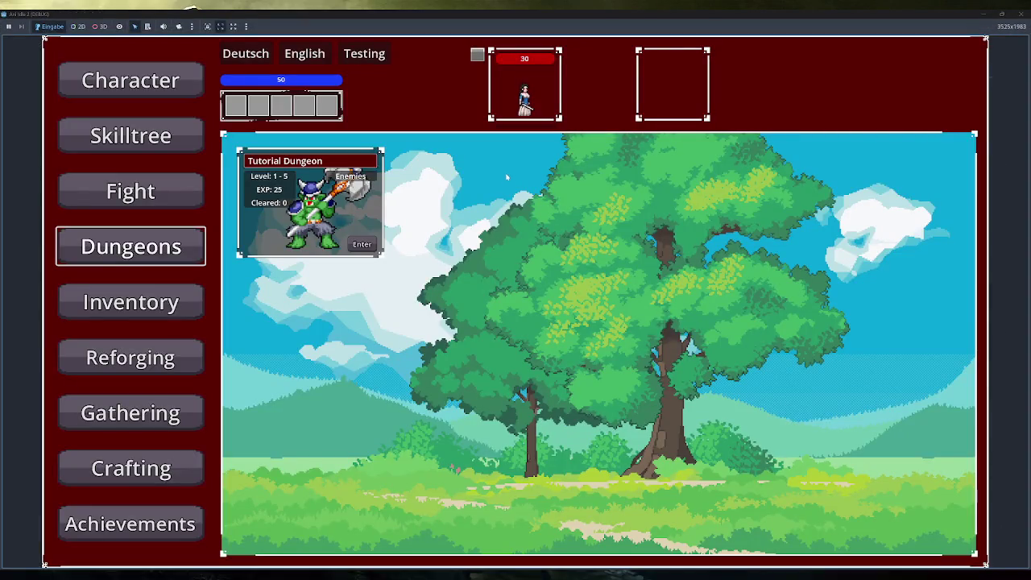
left_click(375, 175)
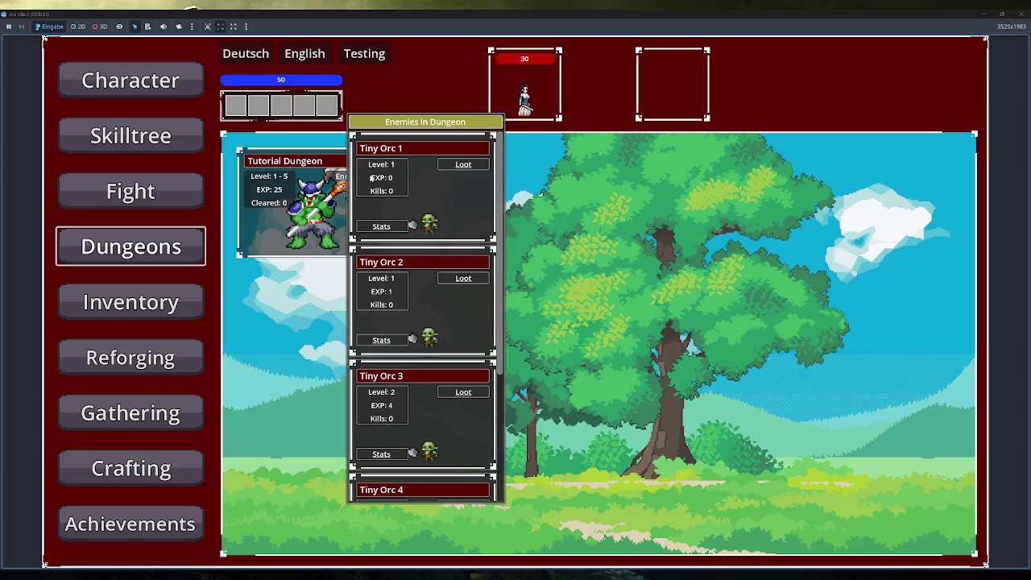
Step: In the Excalidraw sketch, paste a copy of the Tiny Orc card and move it down
mouse_move(314, 573)
key("alt+Tab")
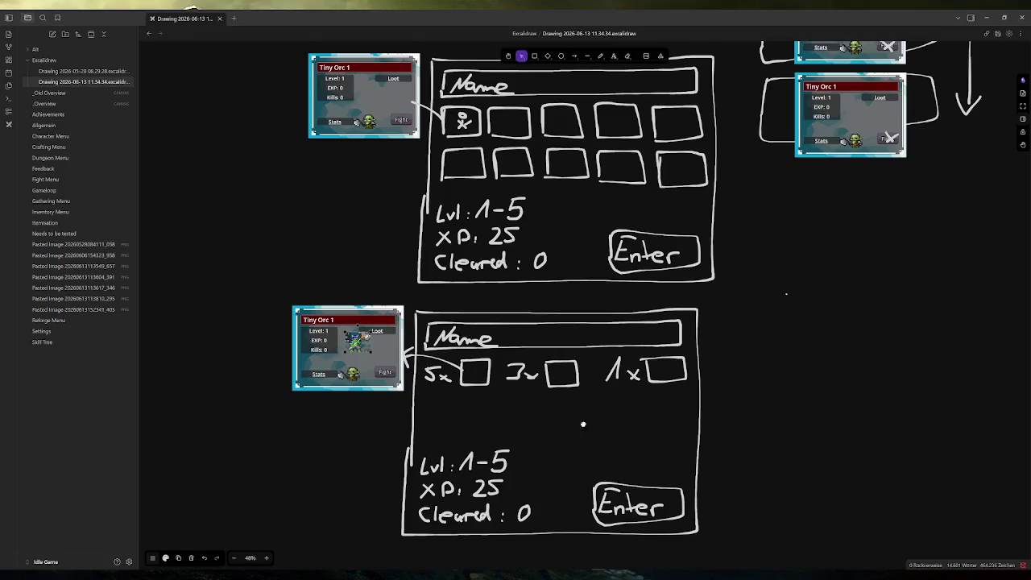
scroll(583, 436, "down", 3)
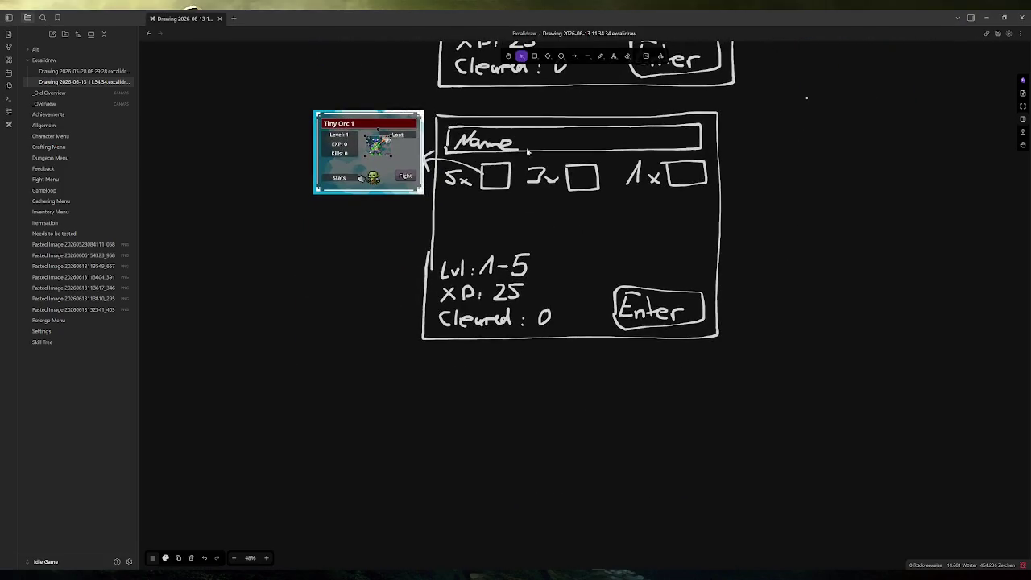
scroll(522, 150, "up", 4)
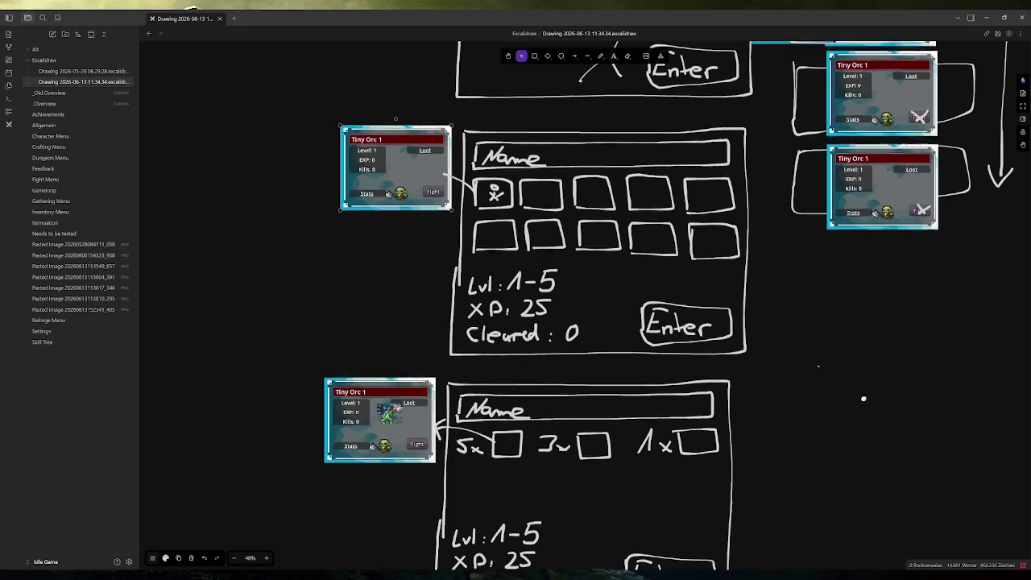
scroll(760, 164, "down", 5)
key("ctrl+v")
left_click_drag(532, 451, 542, 392)
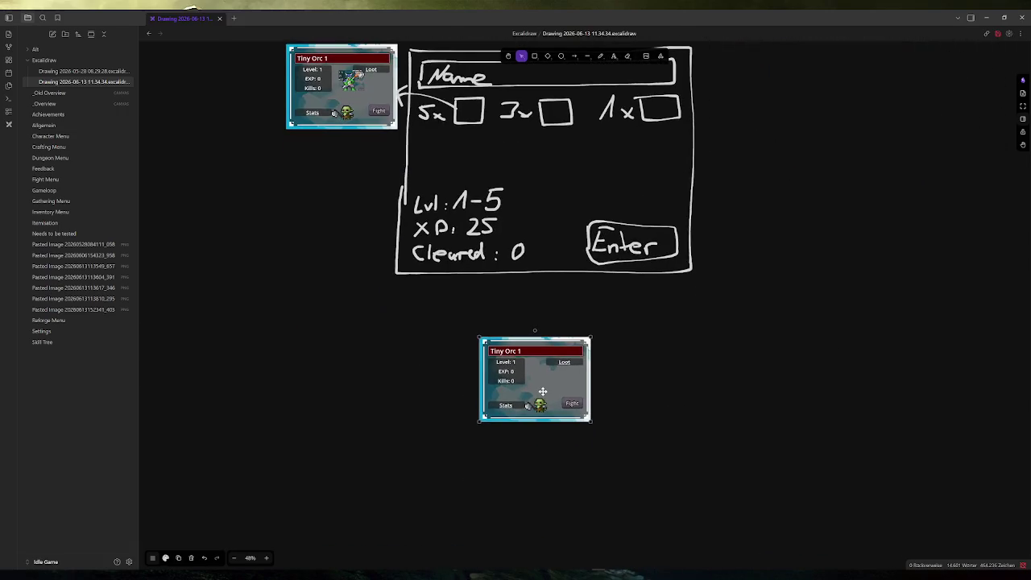
Step: Freehand-draw a box around the card with left/right arrows and a '1/5' counter
left_click(600, 55)
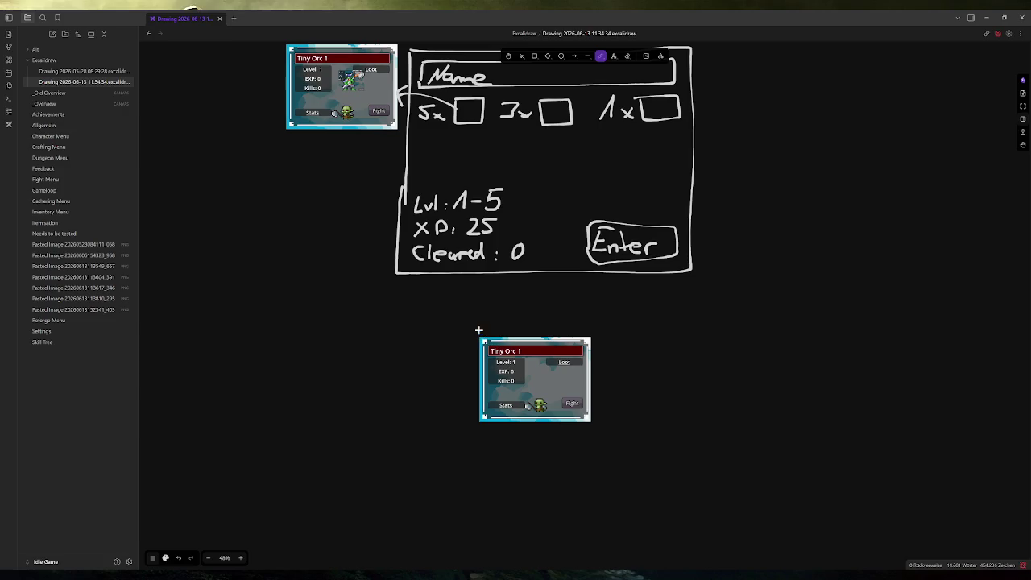
mouse_move(479, 313)
left_mouse_down()
mouse_move(591, 313)
mouse_move(613, 372)
mouse_move(614, 427)
left_mouse_up()
key("ctrl+z")
mouse_move(469, 305)
left_mouse_down()
mouse_move(645, 329)
mouse_move(638, 448)
mouse_move(447, 456)
mouse_move(438, 327)
mouse_move(483, 300)
mouse_move(495, 305)
mouse_move(449, 330)
mouse_move(615, 340)
mouse_move(580, 307)
mouse_move(449, 320)
left_mouse_up()
mouse_move(456, 372)
left_mouse_down()
mouse_move(461, 395)
mouse_move(469, 362)
left_mouse_up()
mouse_move(607, 364)
left_mouse_down()
mouse_move(607, 397)
mouse_move(626, 380)
mouse_move(608, 364)
left_mouse_up()
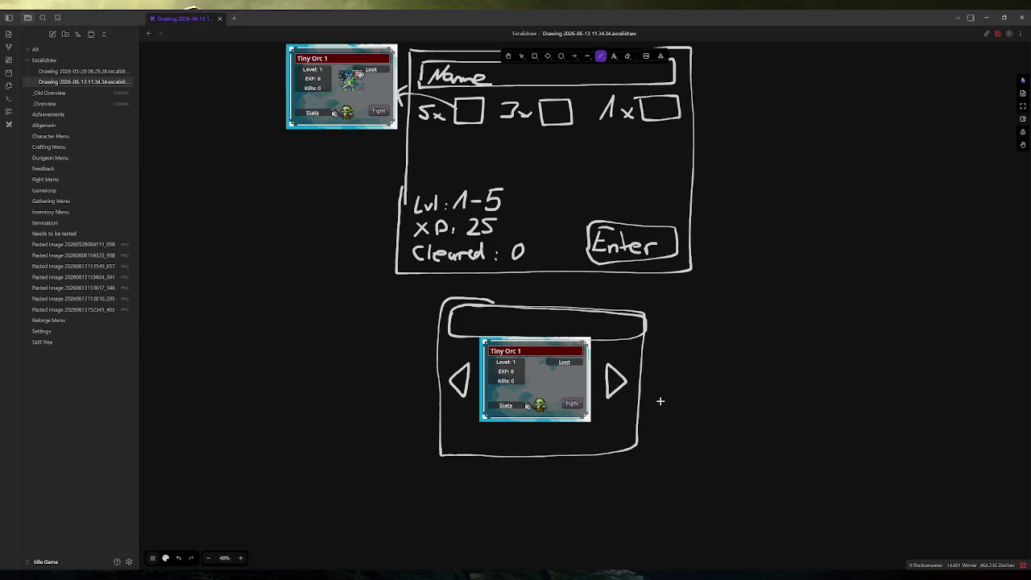
mouse_move(499, 439)
left_mouse_down()
mouse_move(507, 451)
mouse_move(554, 445)
mouse_move(539, 453)
mouse_move(571, 430)
left_mouse_up()
Step: Add page dots along the top bar, retrace the box's top edge, and return to the game
left_click(467, 325)
left_click_drag(484, 324, 490, 324)
left_click(516, 325)
left_click(564, 325)
left_click(596, 325)
scroll(757, 339, "up", 2)
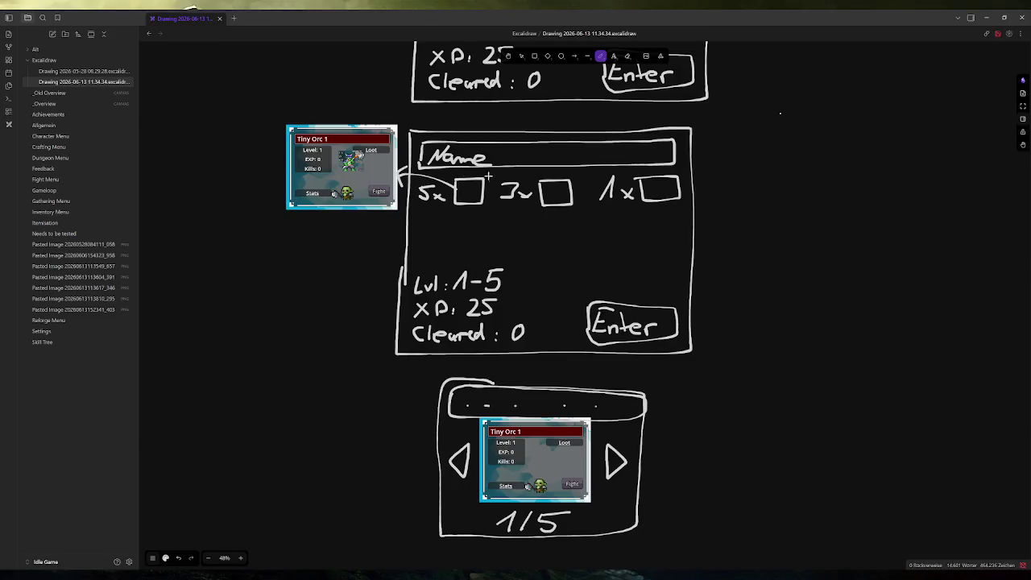
scroll(697, 356, "down", 1)
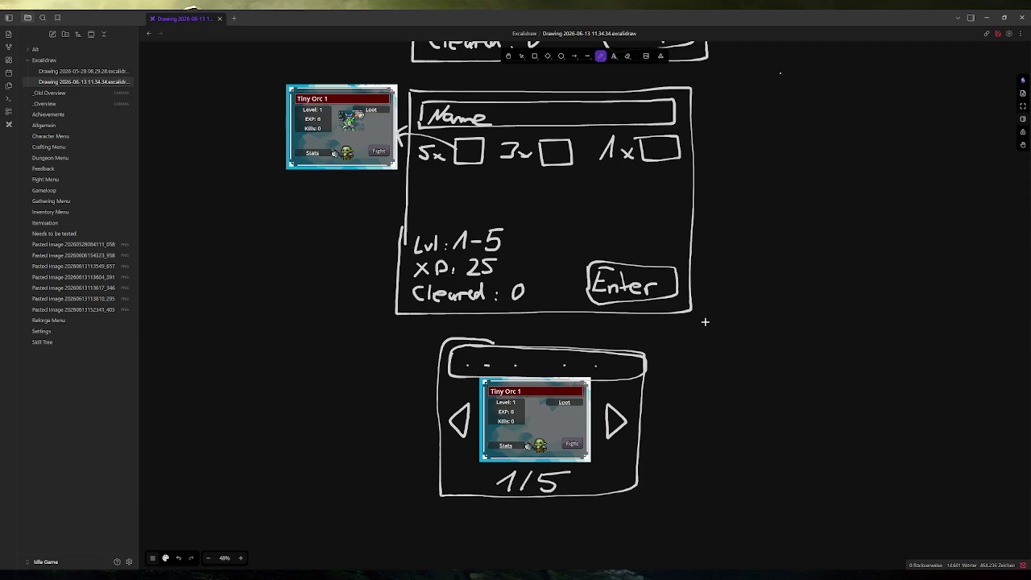
mouse_move(475, 337)
left_mouse_down()
mouse_move(642, 339)
mouse_move(645, 385)
left_mouse_up()
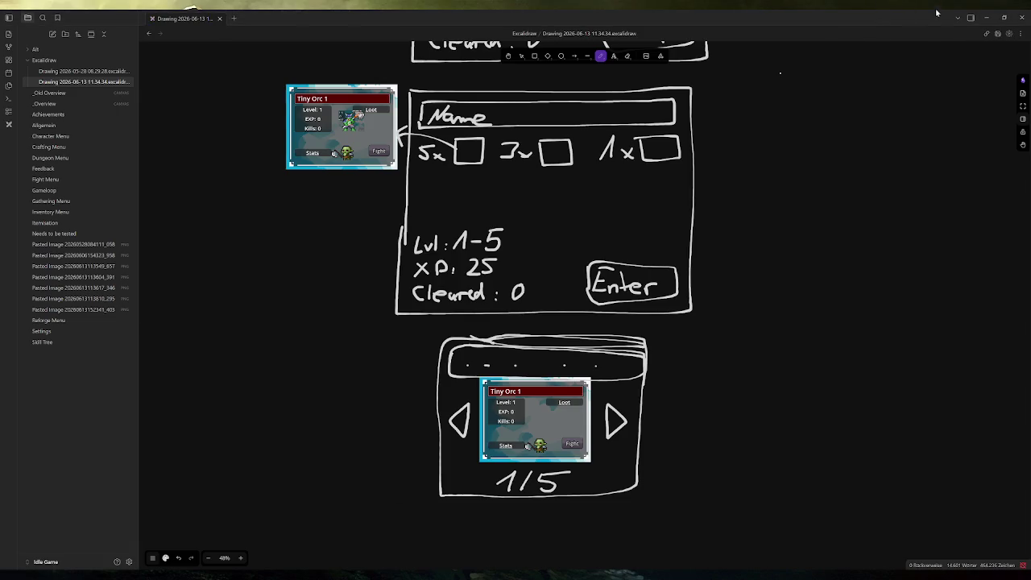
mouse_move(334, 564)
left_click(346, 547)
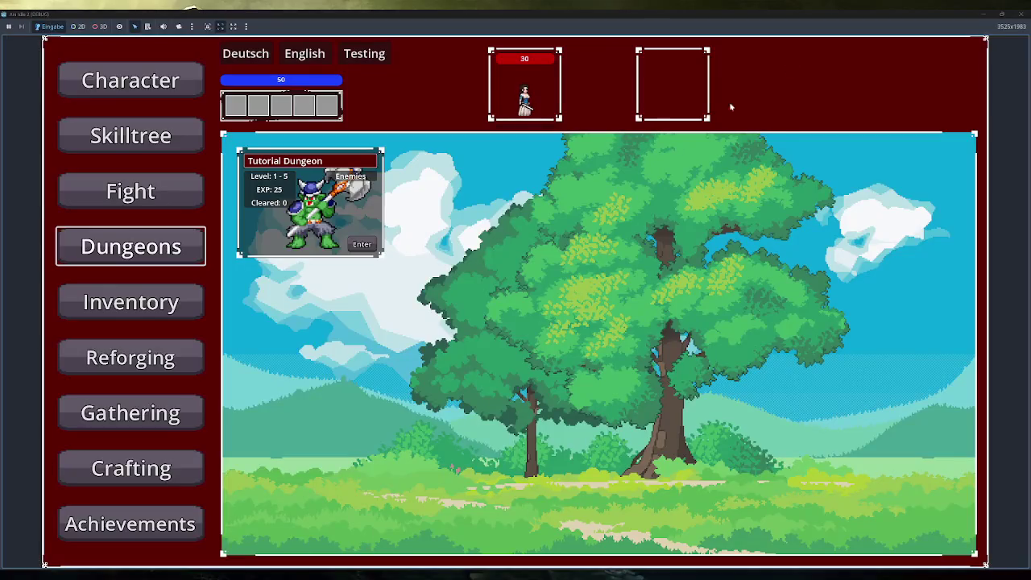
Step: Close the game, set the tooltip Scale to 0.9 and relaunch
mouse_move(355, 177)
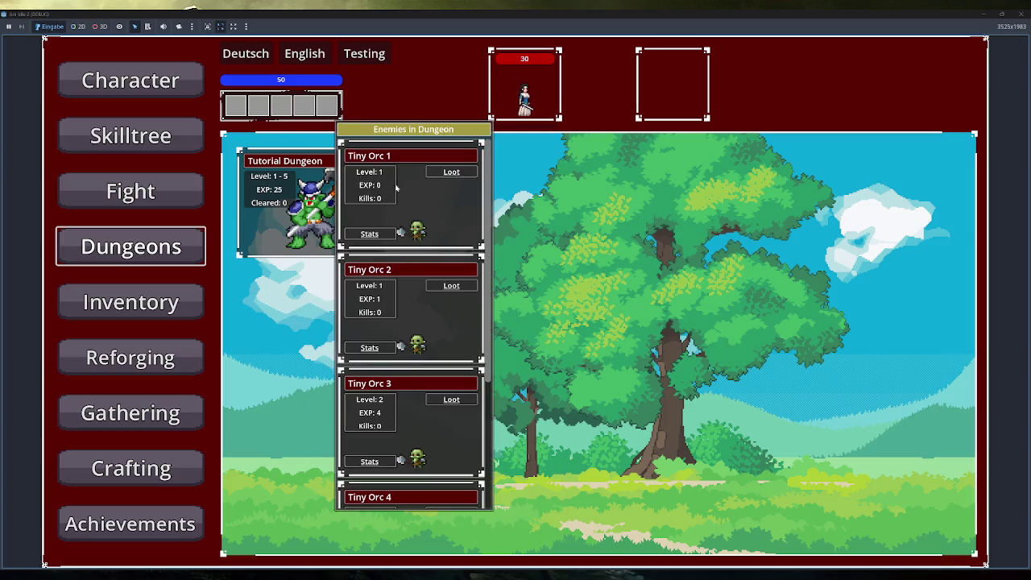
left_click(1020, 14)
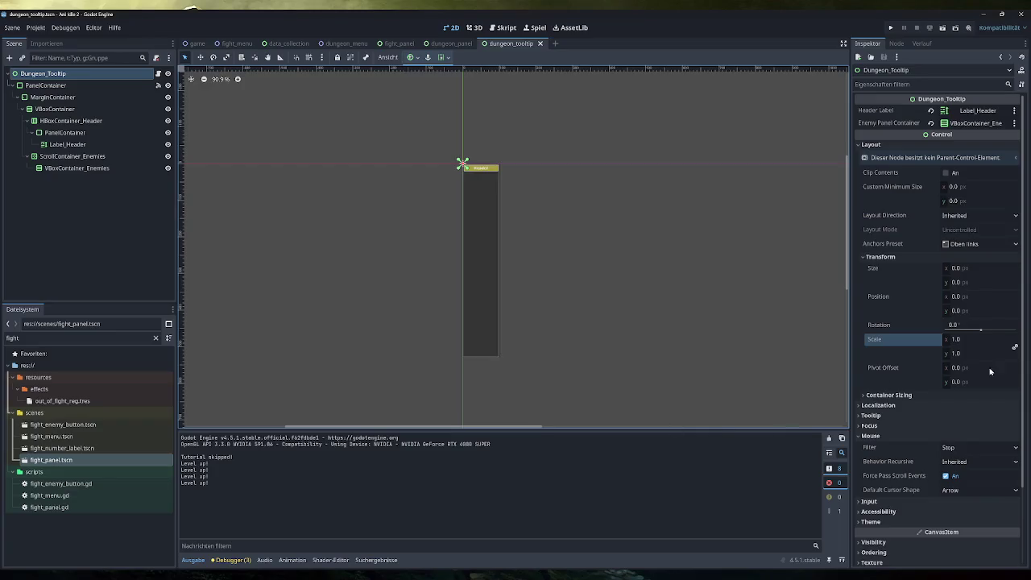
left_click(966, 339)
type("0.9")
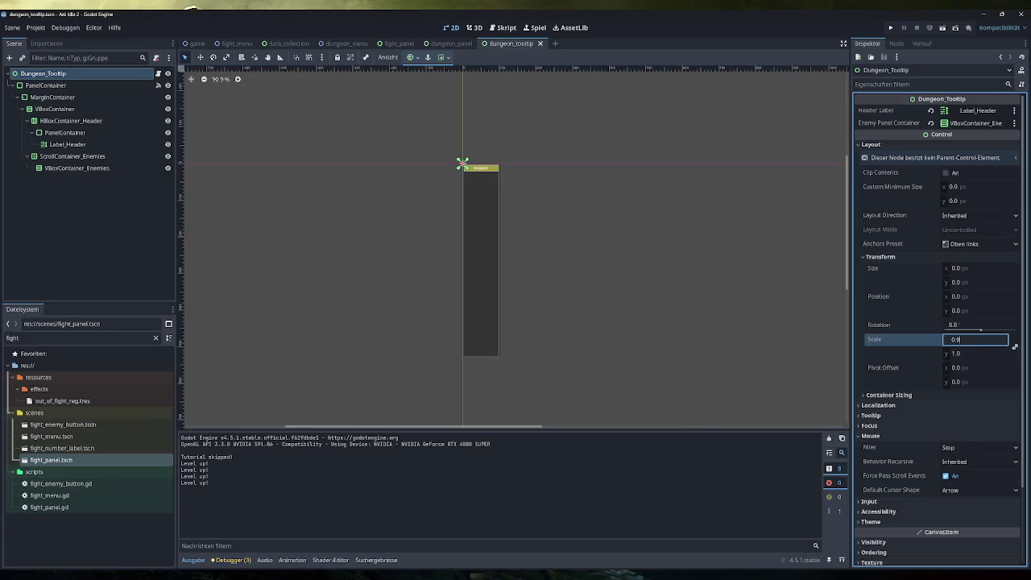
left_click(890, 27)
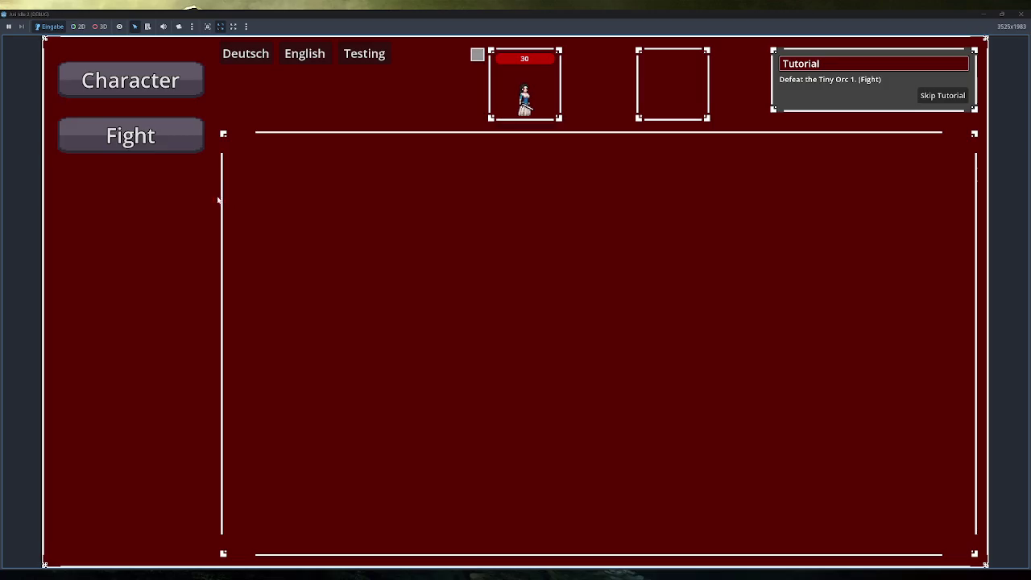
Step: Skip the tutorial, open Dungeons and view the Tutorial Dungeon's enemy list at 0.9 scale
left_click(176, 135)
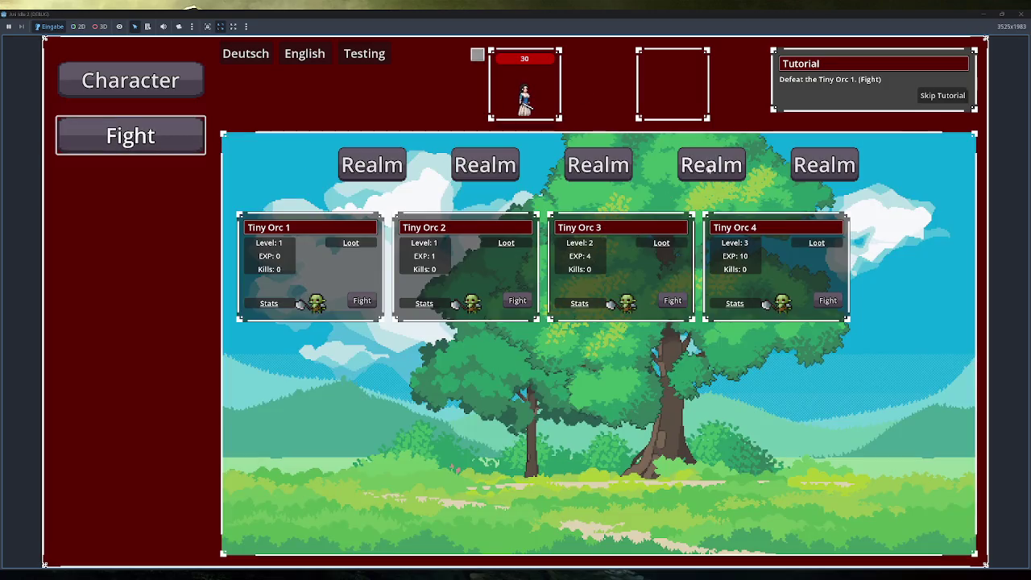
left_click(943, 95)
left_click(127, 254)
left_click(355, 177)
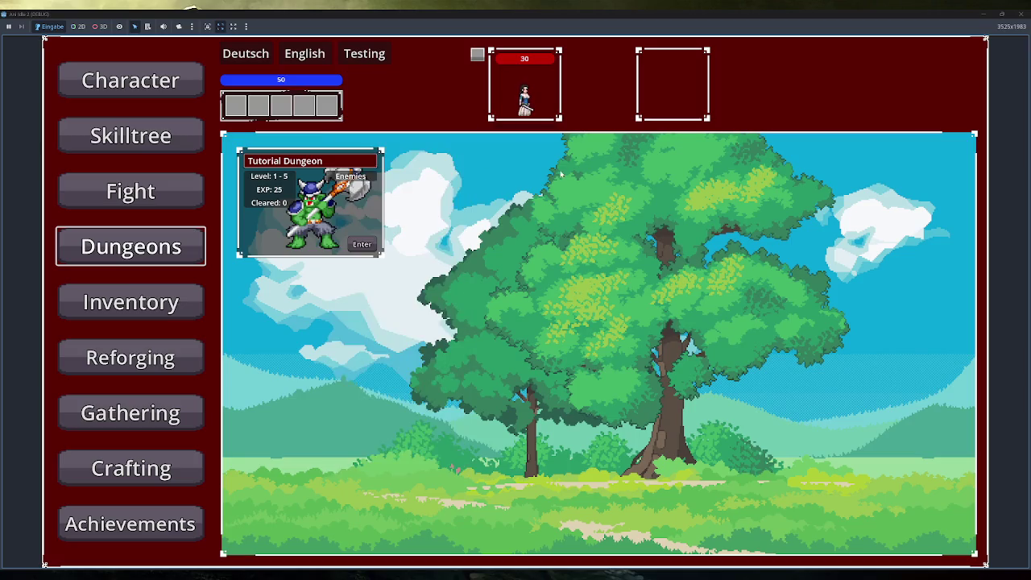
Step: Close the game, reset the Scale to 1.0, relaunch and show the enemy list again
double_click(472, 14)
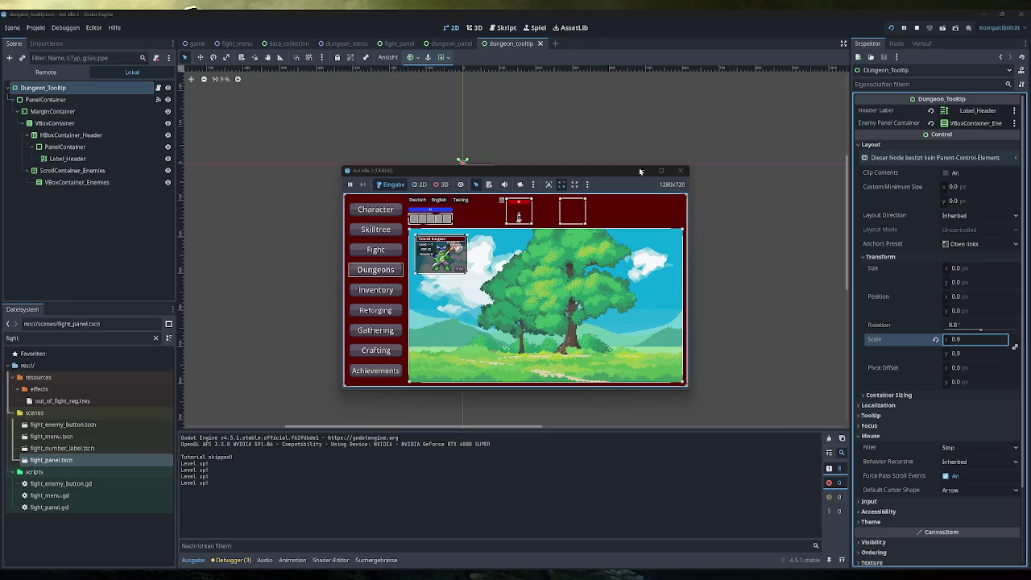
left_click(680, 170)
left_click(935, 339)
left_click(890, 27)
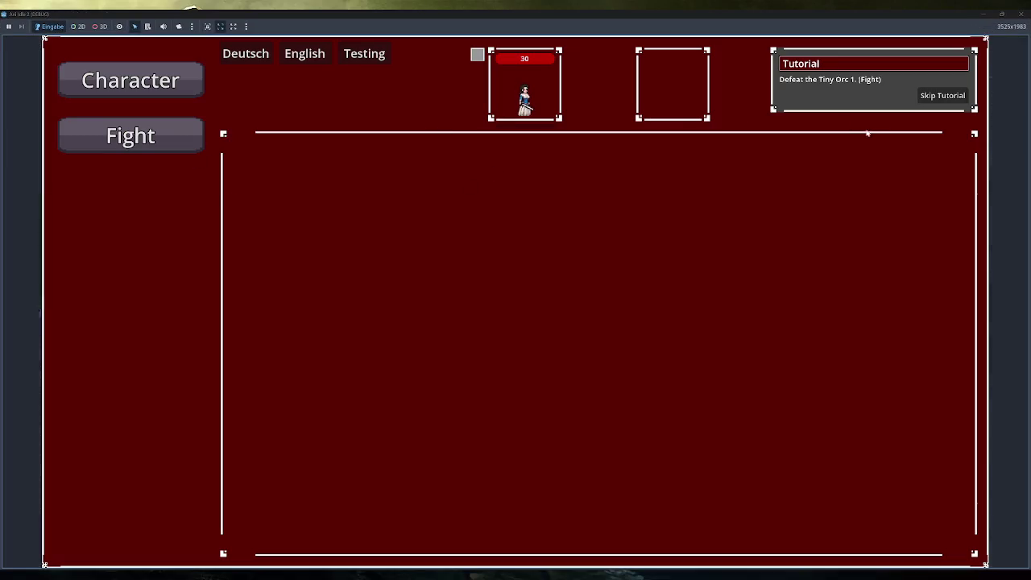
left_click(942, 95)
left_click(355, 176)
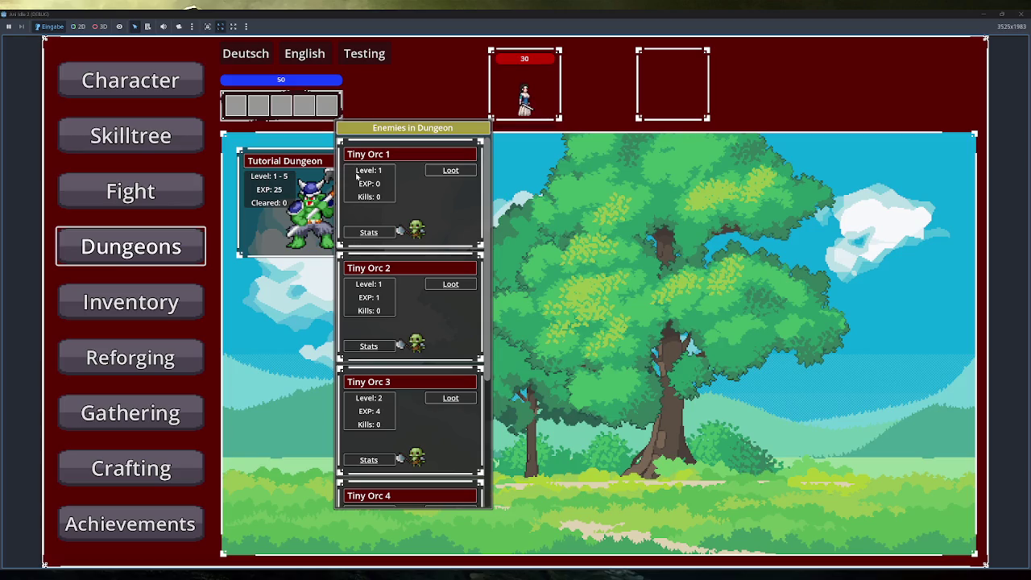
Step: Scroll the enemy list to the Not so tiny Orc Boss and back, then return to the Excalidraw sketch
scroll(432, 298, "down", 3)
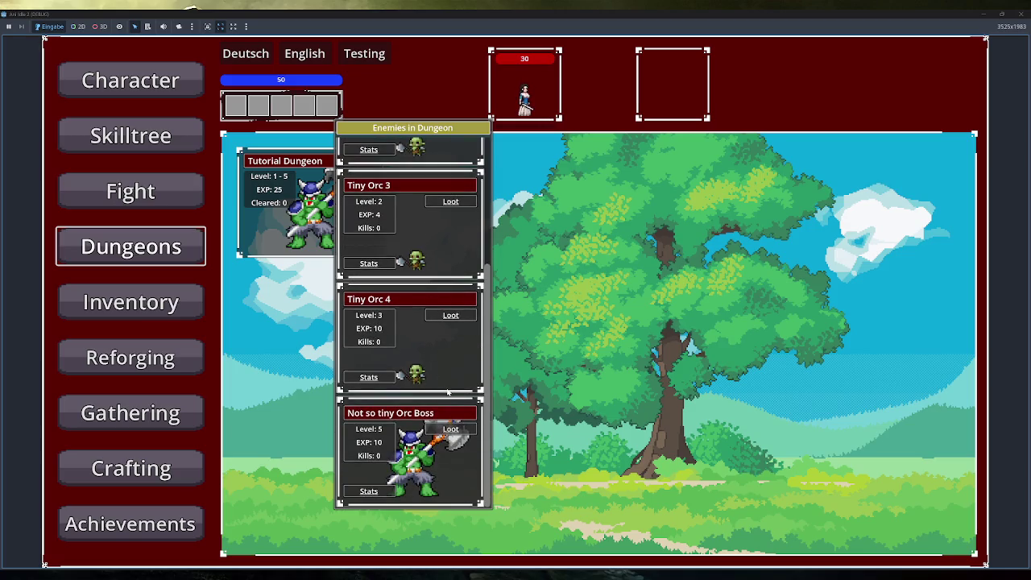
scroll(444, 398, "up", 3)
scroll(445, 398, "down", 3)
scroll(444, 398, "up", 3)
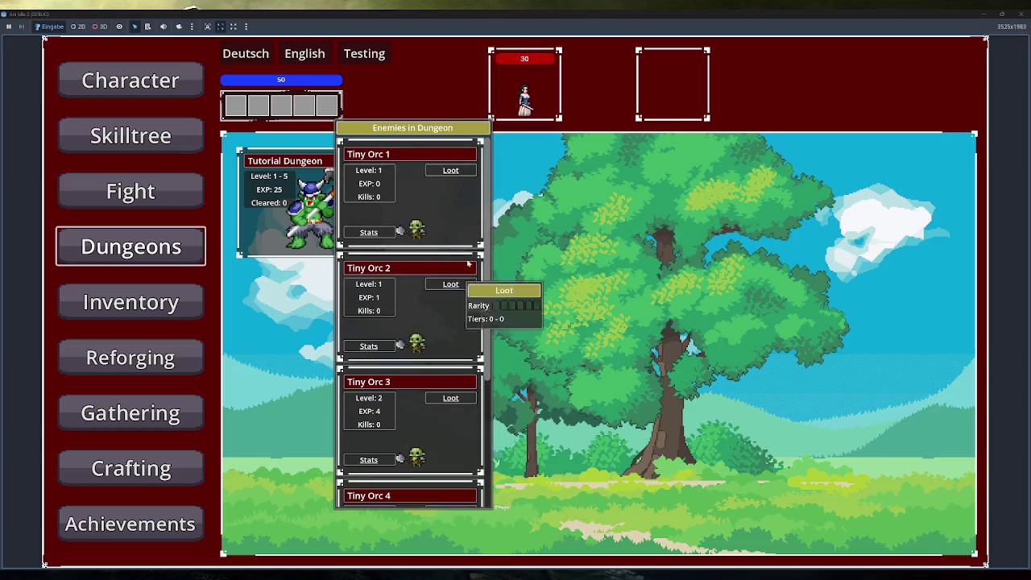
left_click(413, 533)
key("alt+Tab")
scroll(530, 433, "up", 10)
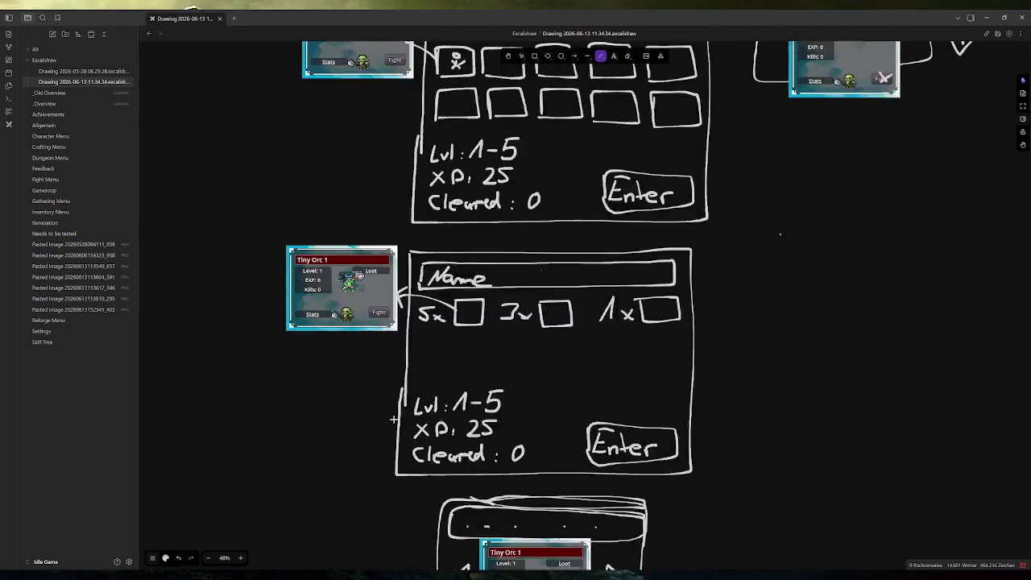
Step: Review the fight panel sketch, then bring Ani Idle 2 forward and scroll its enemy list down
scroll(572, 387, "up", 2)
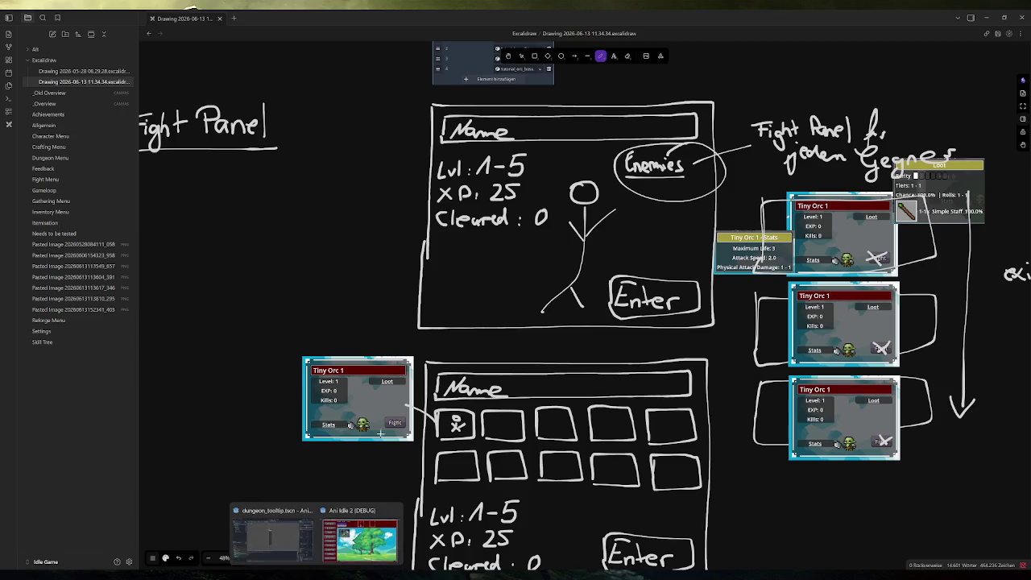
left_click(368, 540)
mouse_move(306, 201)
scroll(392, 221, "down", 1)
scroll(392, 221, "down", 1)
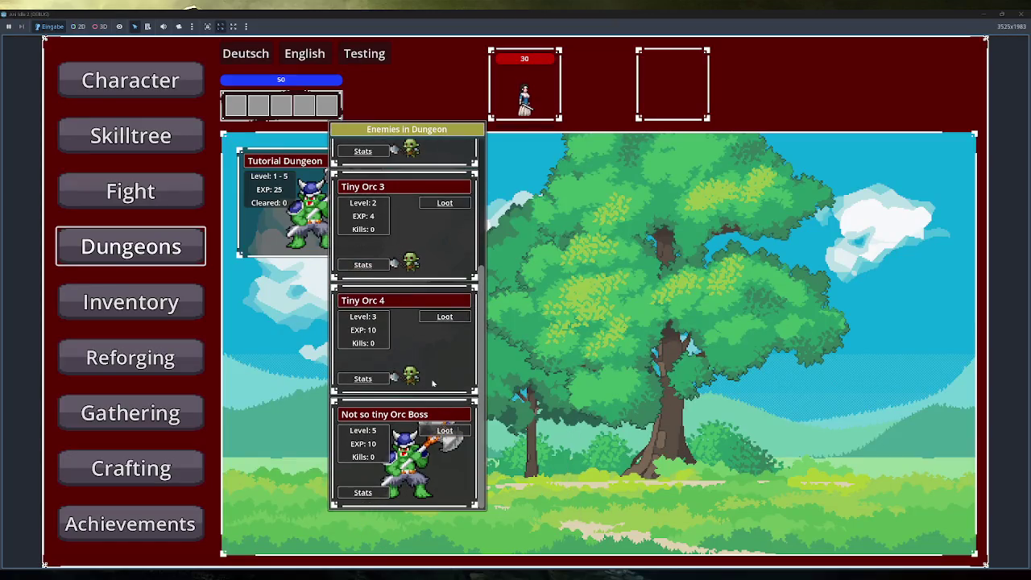
scroll(437, 391, "up", 2)
mouse_move(449, 172)
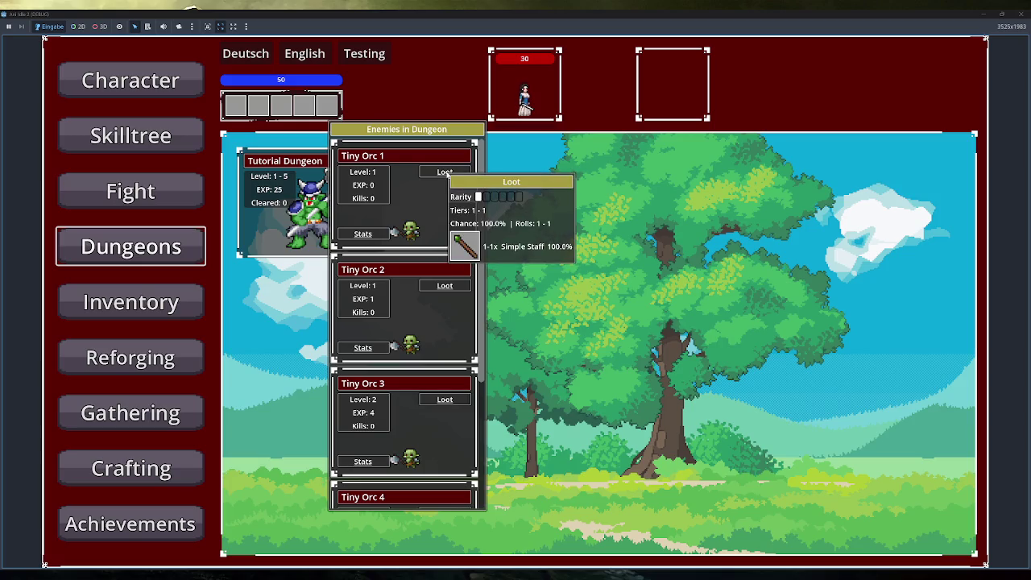
scroll(444, 431, "down", 2)
mouse_move(444, 431)
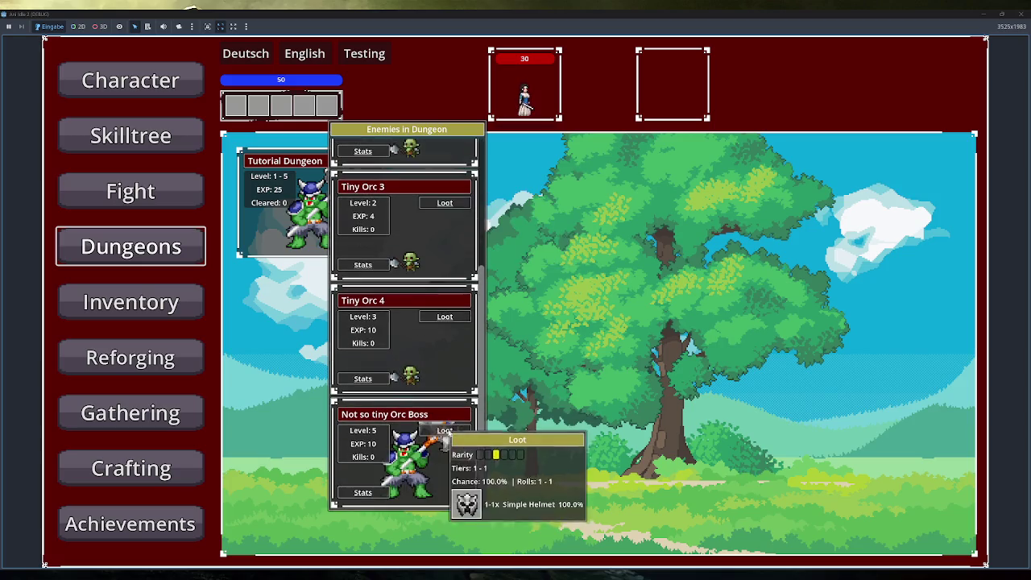
scroll(437, 426, "up", 2)
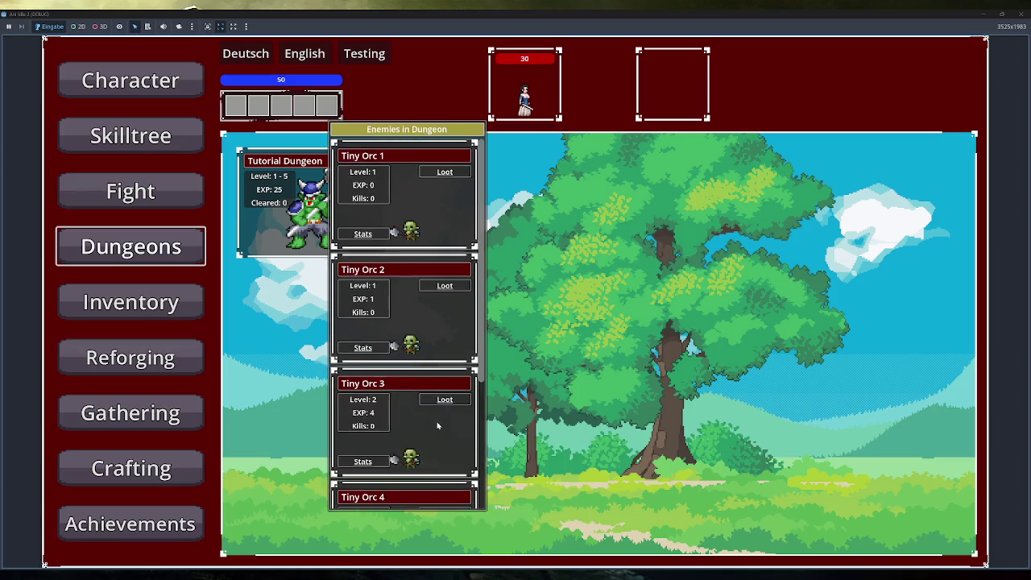
scroll(437, 426, "down", 2)
mouse_move(371, 385)
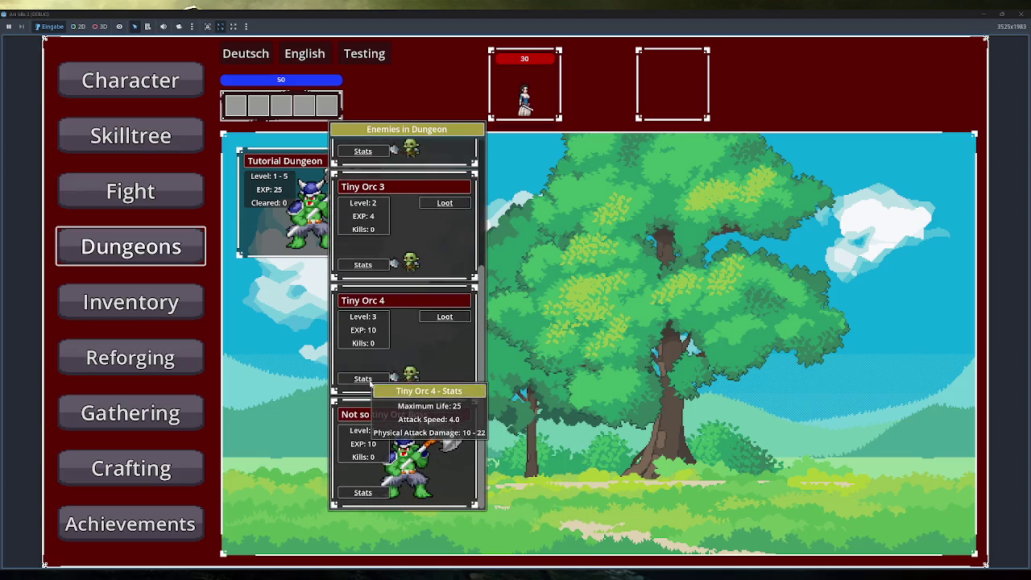
mouse_move(383, 499)
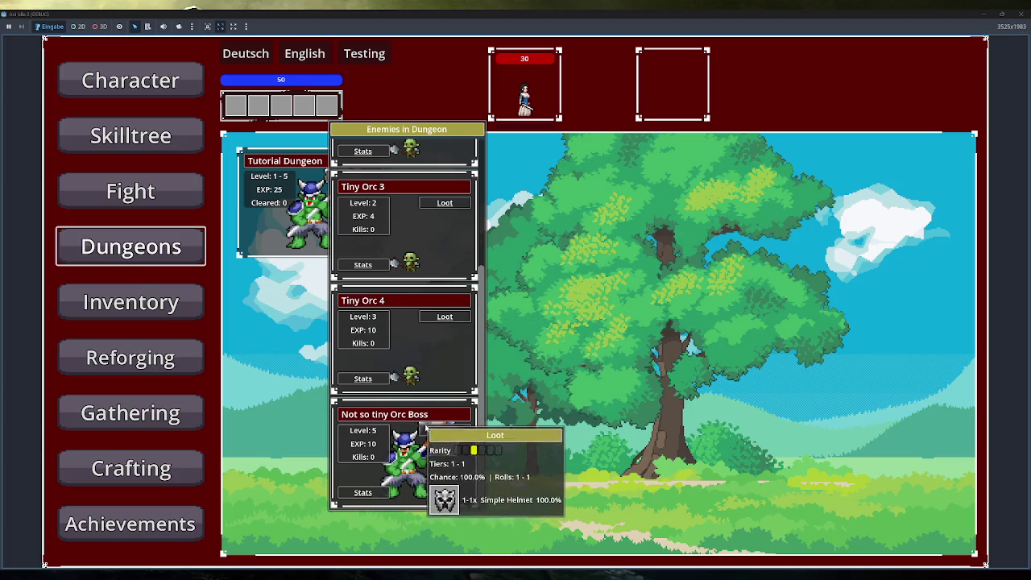
scroll(431, 433, "up", 2)
mouse_move(424, 405)
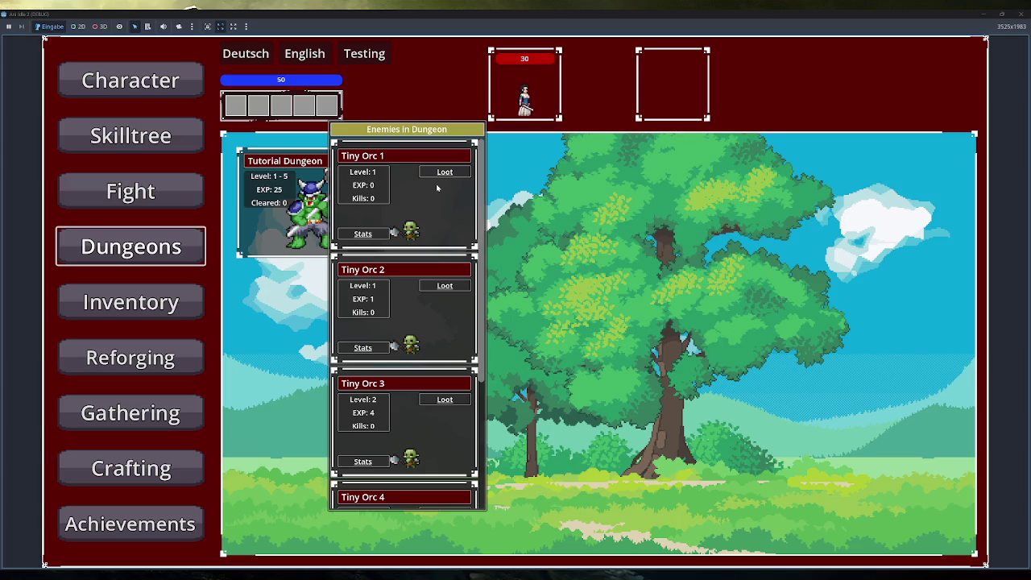
Step: Close the enemy list, switch between Fight and Dungeons twice, and show the Enemies tooltip again
left_click(453, 185)
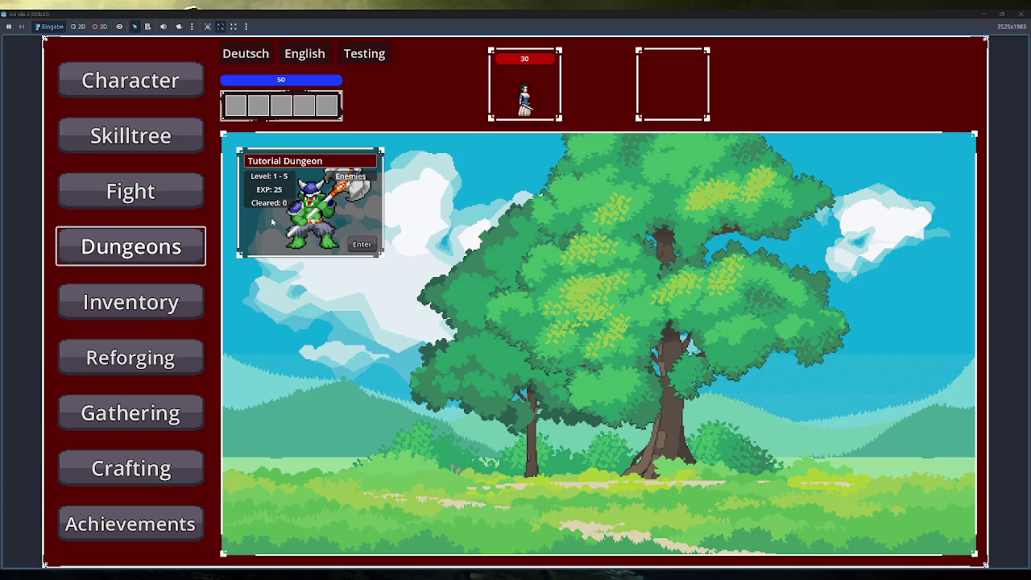
left_click(184, 193)
left_click(201, 250)
left_click(135, 193)
left_click(169, 246)
mouse_move(341, 169)
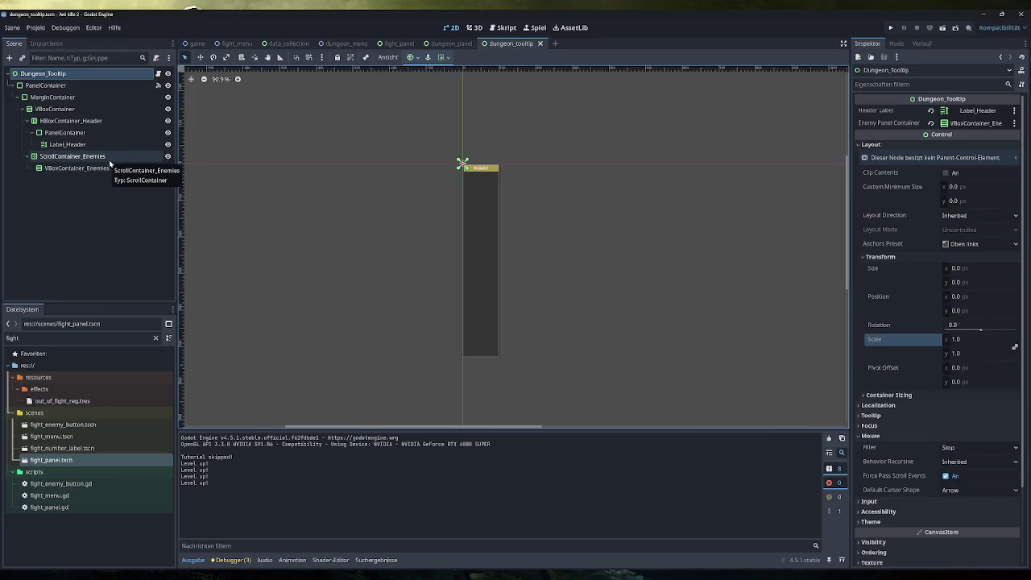
Step: Compare the properties of ScrollContainer_Enemies and VBoxContainer_Enemies in the scene tree
left_click(111, 163)
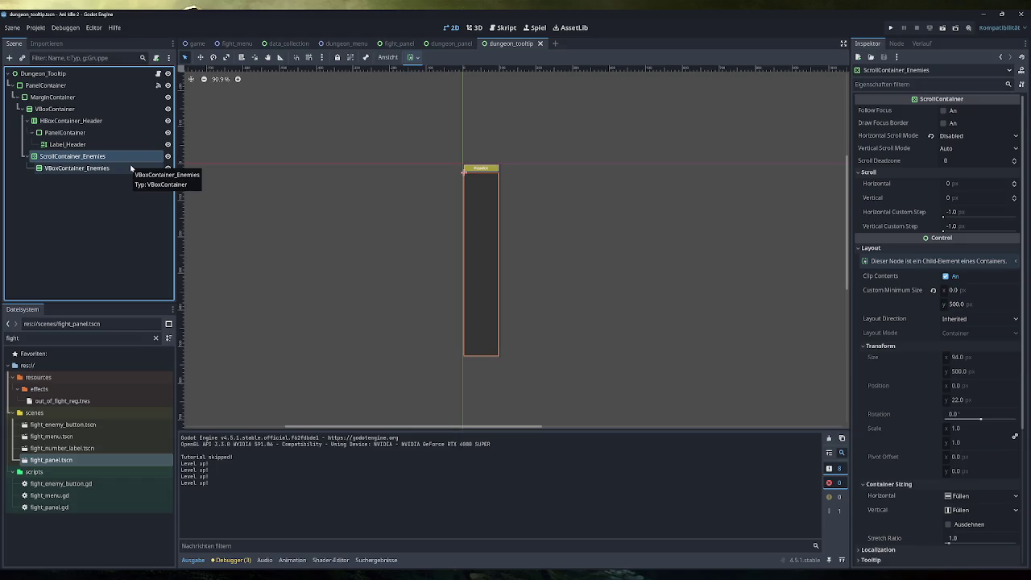
left_click(130, 168)
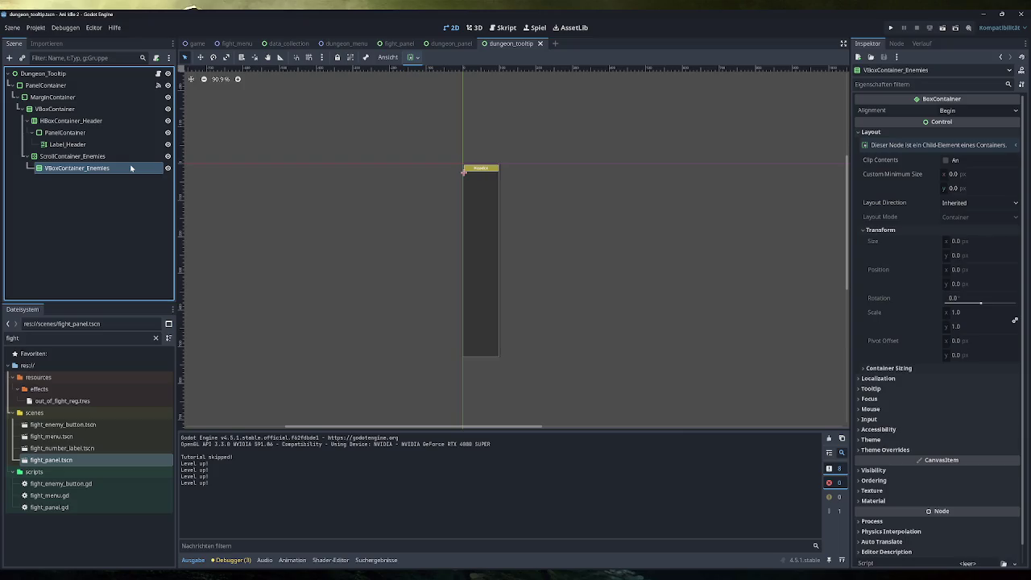
left_click(132, 160)
left_click(130, 168)
left_click(132, 155)
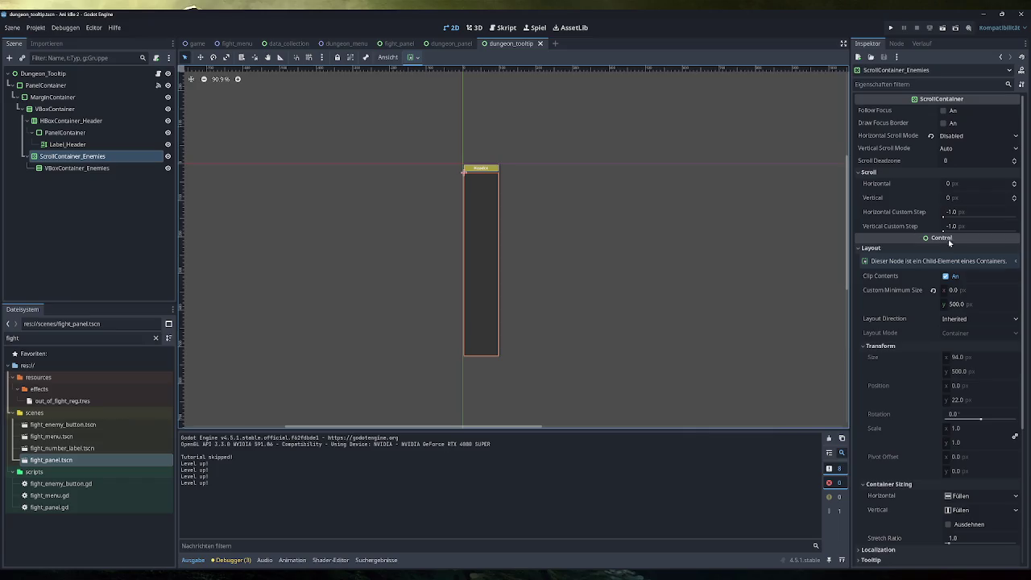
Step: Set ScrollContainer_Enemies' custom minimum width to 120 px and save the dungeon_tooltip scene
left_click(956, 291)
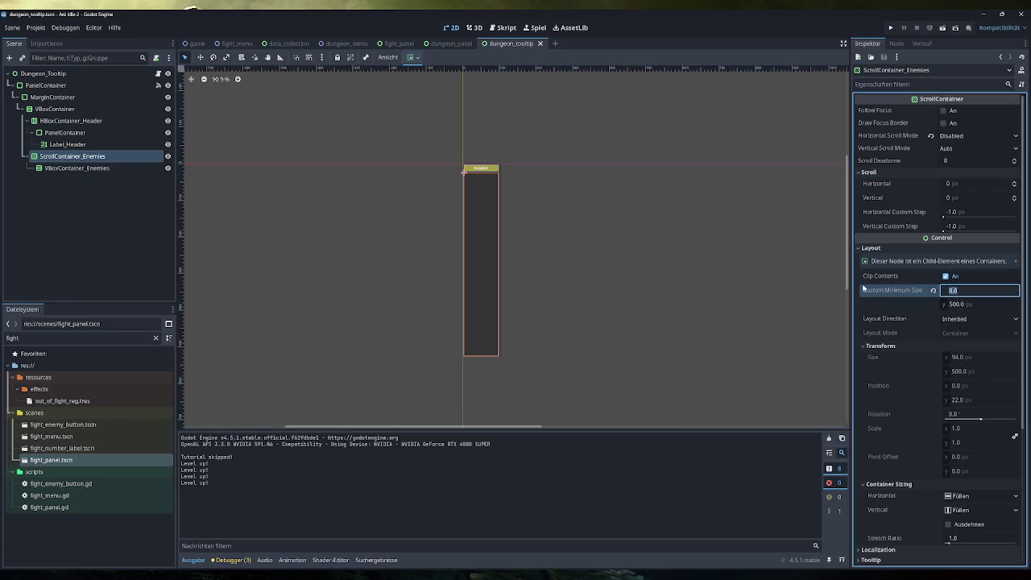
left_click(952, 290)
left_click(87, 84)
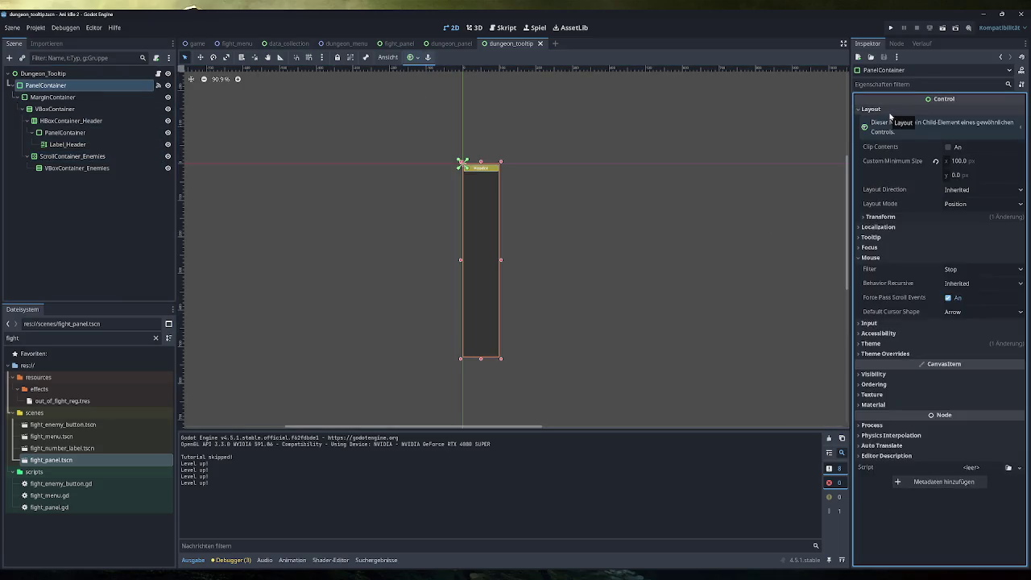
left_click(77, 155)
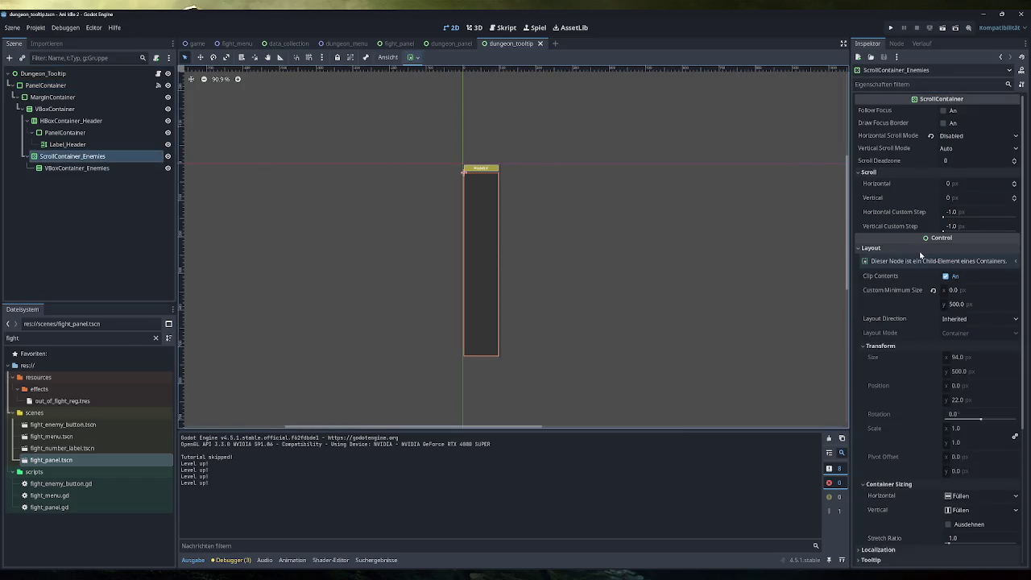
left_click(957, 291)
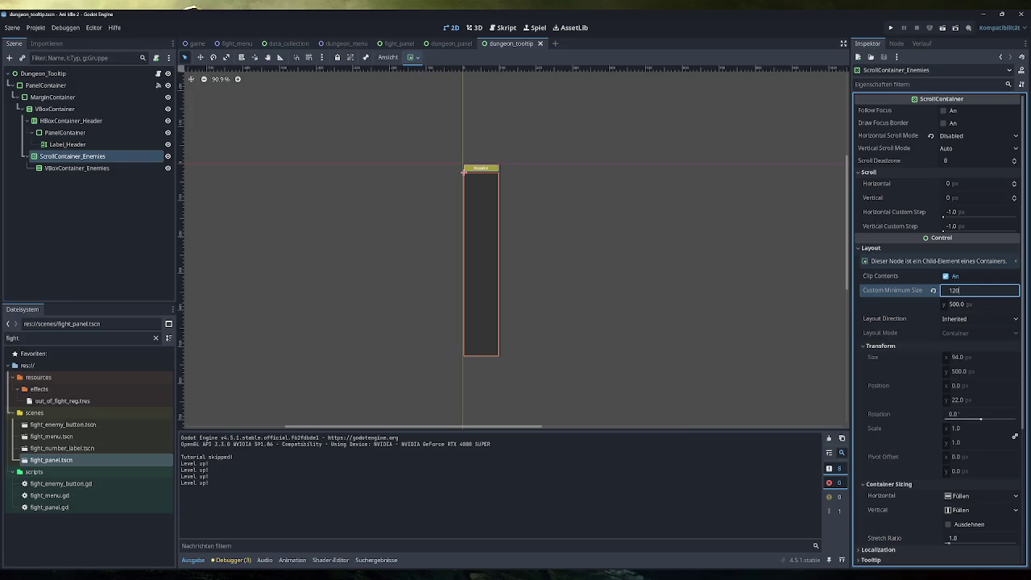
key("Return")
key("ctrl+s")
Step: Give the outer PanelContainer a 120 px minimum width and run the game with F5
left_click(108, 84)
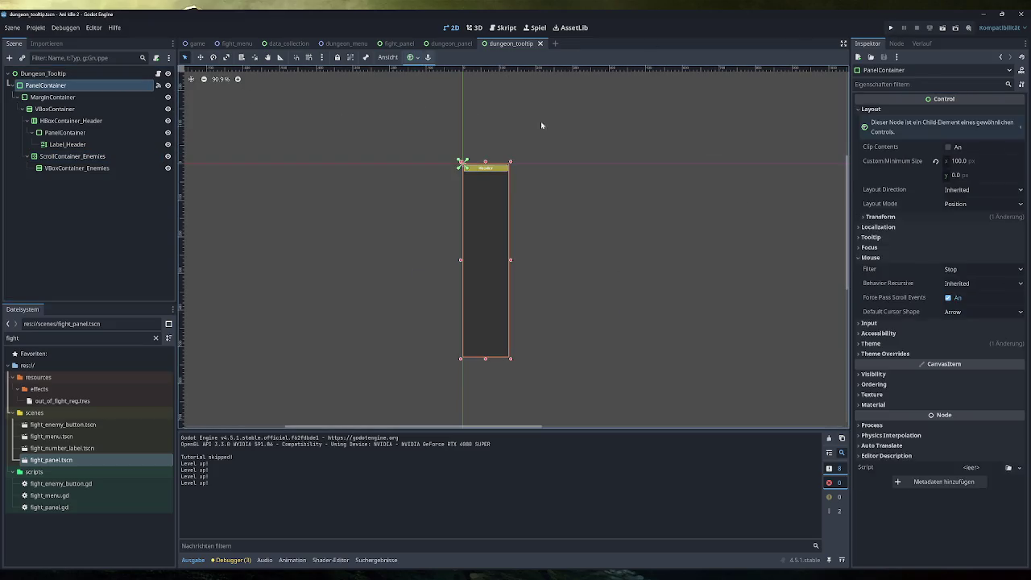
left_click(960, 162)
type("120")
key("Return")
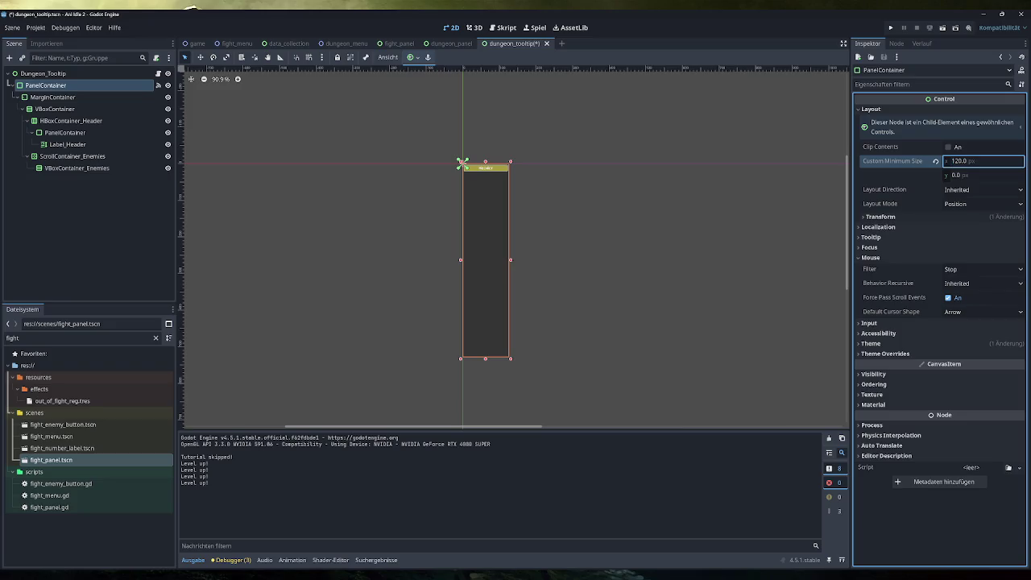
key("F5")
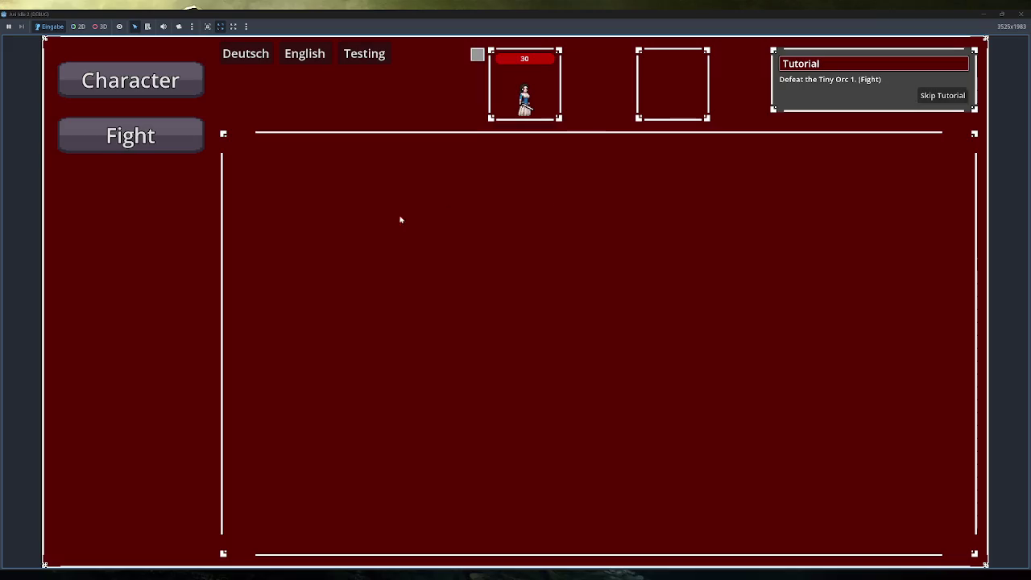
Step: Skip the tutorial, open the Dungeons enemy list, scroll to the boss and back, then stop with F8
left_click(194, 245)
left_click(282, 201)
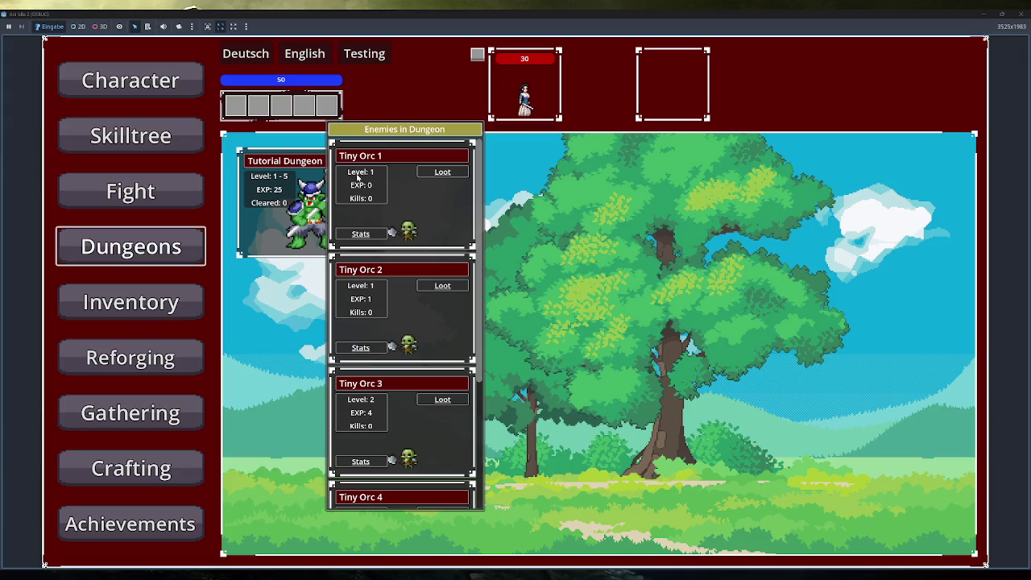
scroll(369, 177, "down", 2)
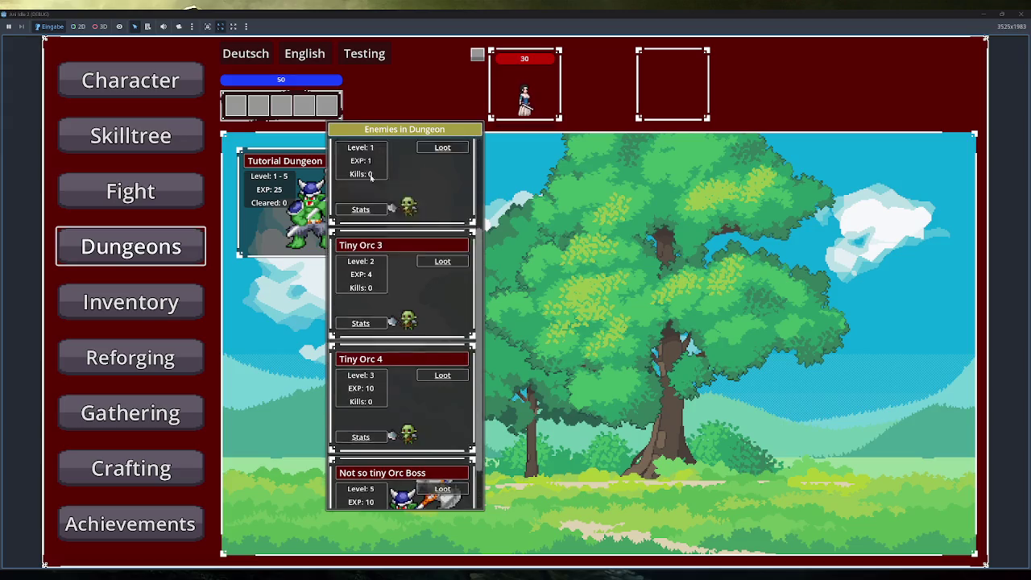
scroll(372, 184, "down", 5)
scroll(374, 190, "up", 8)
scroll(377, 194, "down", 8)
scroll(382, 200, "up", 8)
key("F8")
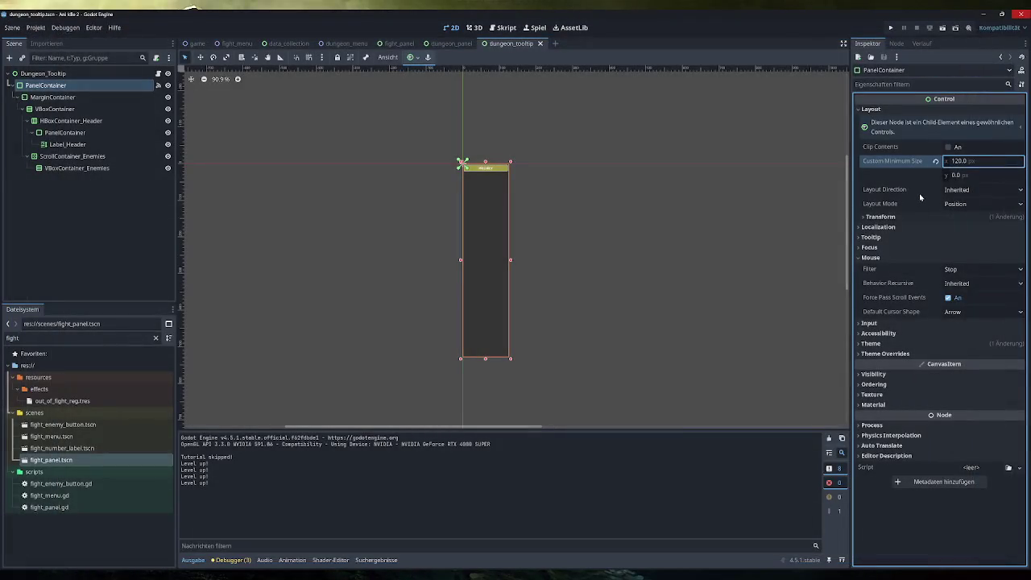
Step: On ScrollContainer_Enemies, collapse Layout and expand Theme Overrides > Styles (Panel, Focus) and Theme
left_click(72, 155)
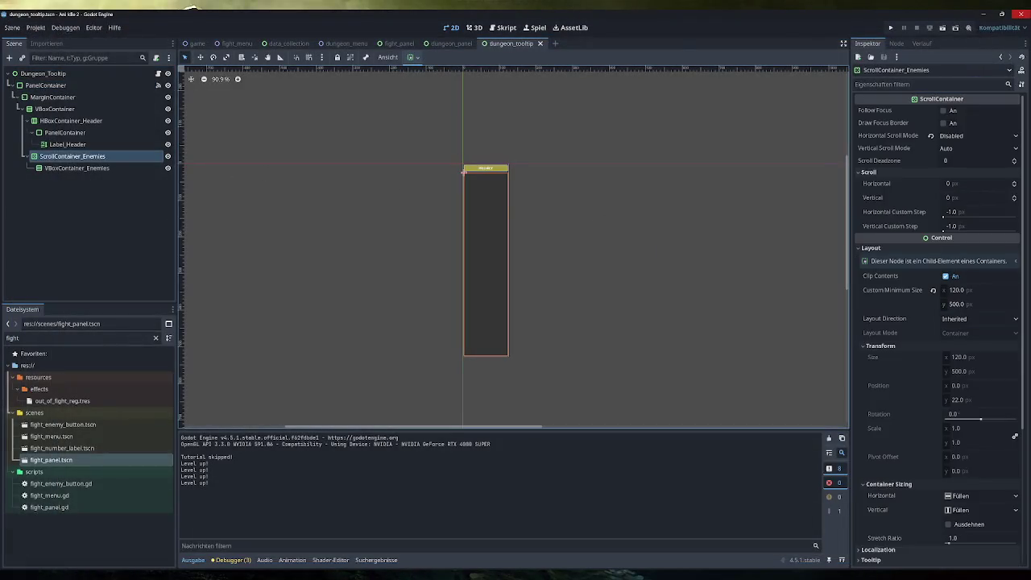
left_click(900, 245)
left_click(898, 331)
left_click(899, 340)
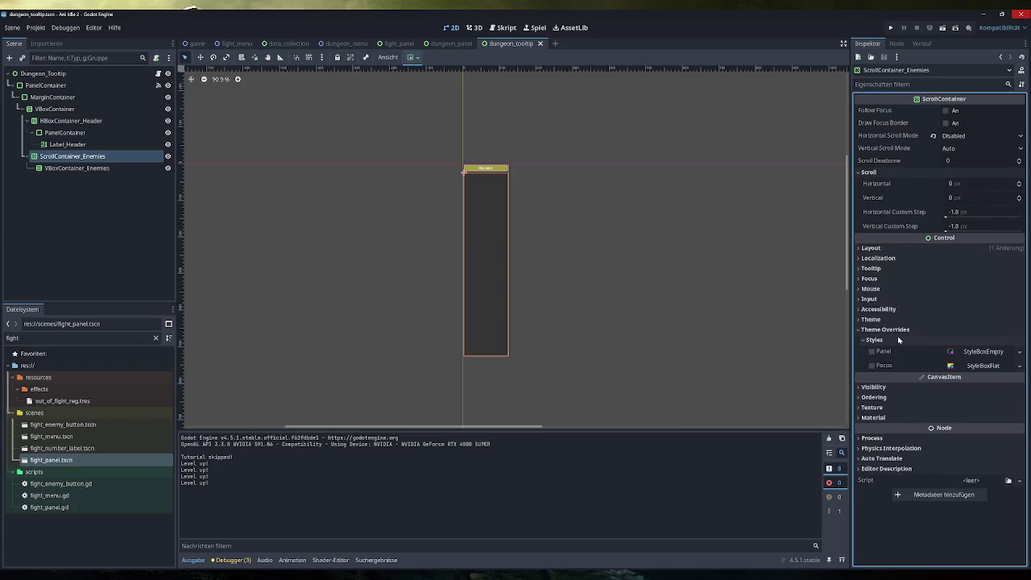
left_click(896, 320)
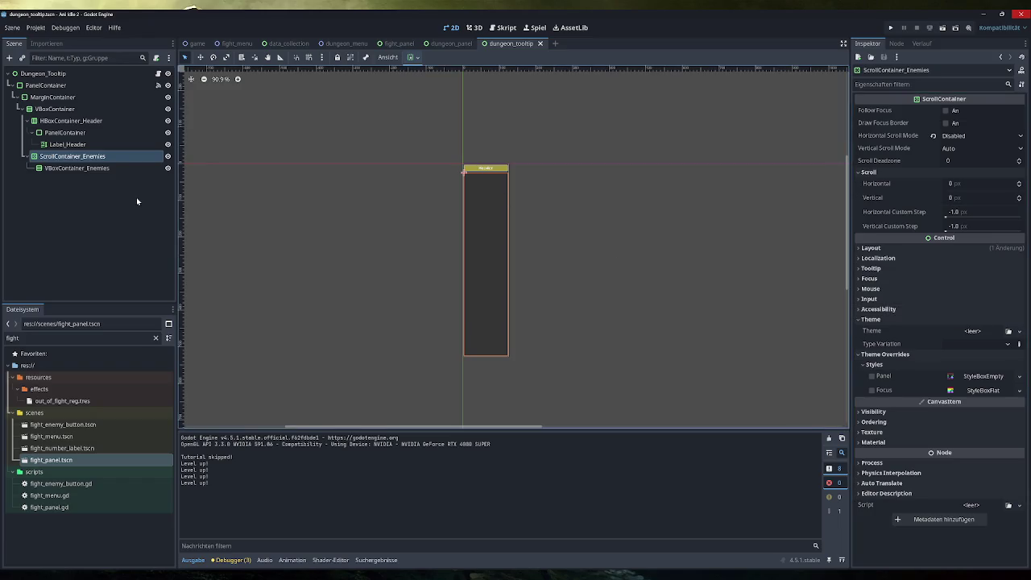
Step: Add a fight_panel.tscn instance under VBoxContainer_Enemies and select ScrollContainer_Enemies
left_click(90, 462)
mouse_move(89, 463)
left_mouse_down()
mouse_move(121, 158)
mouse_move(112, 168)
left_mouse_up()
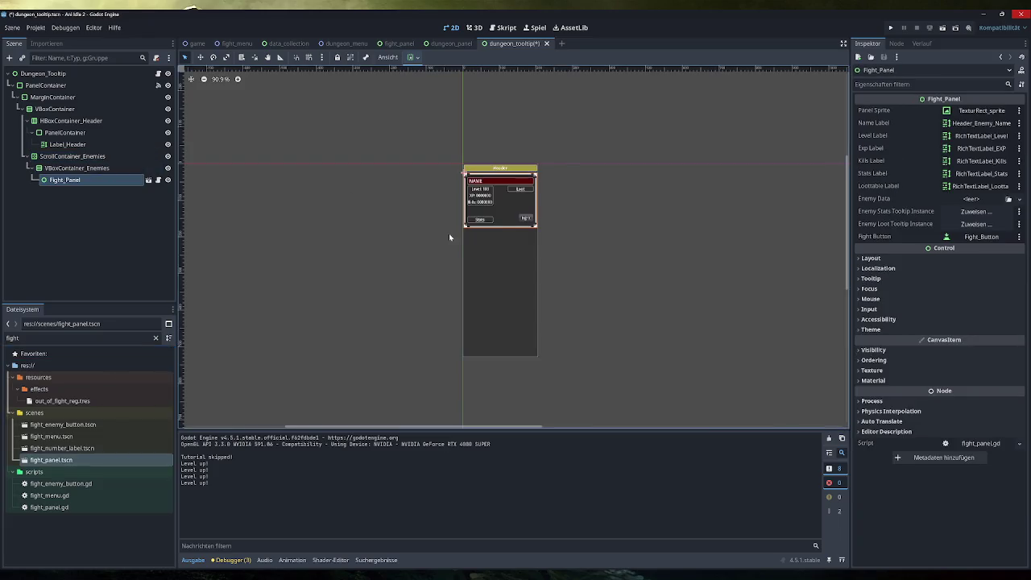
scroll(463, 225, "up", 9)
scroll(551, 172, "up", 5)
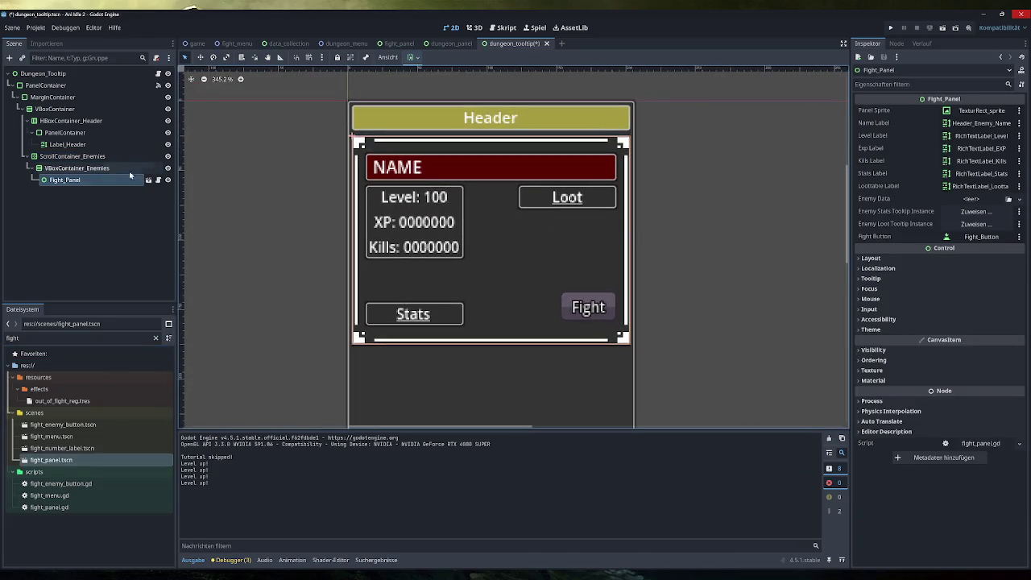
left_click(112, 157)
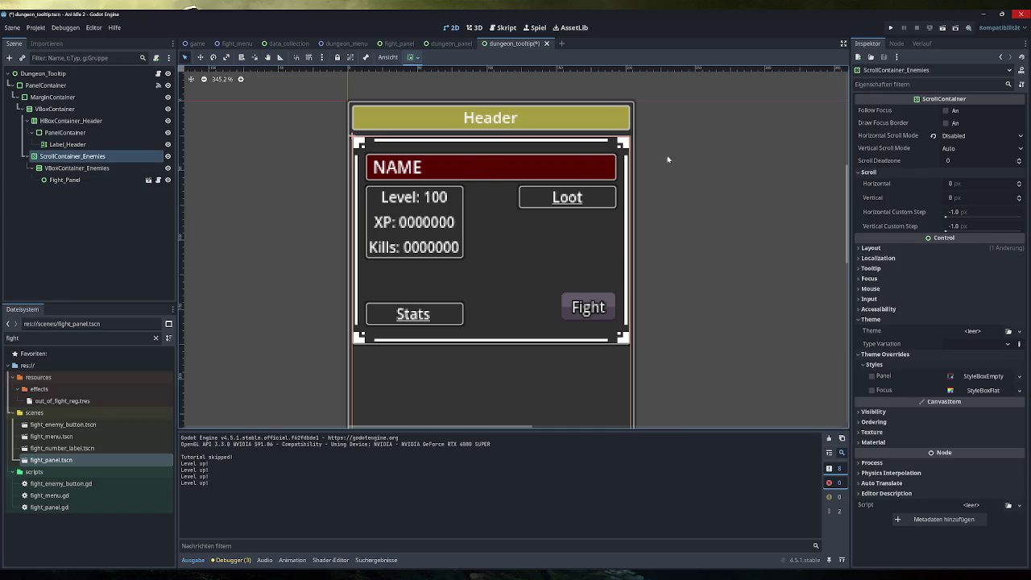
Step: Inspect the Fight_Panel instance's background container inside the fight_panel scene, then return to dungeon_tooltip
left_click(77, 85)
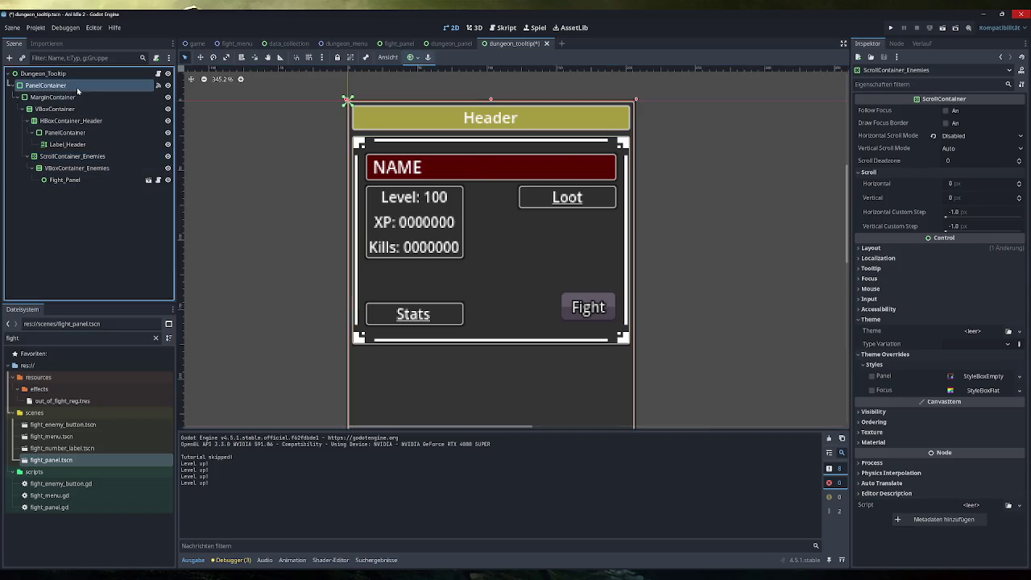
left_click(64, 179)
left_click(399, 42)
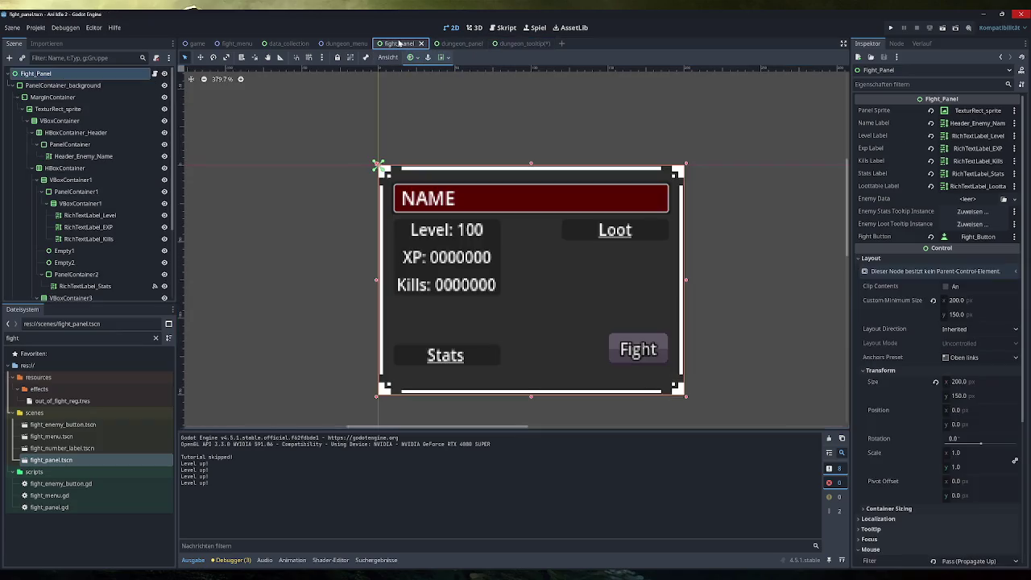
left_click(77, 86)
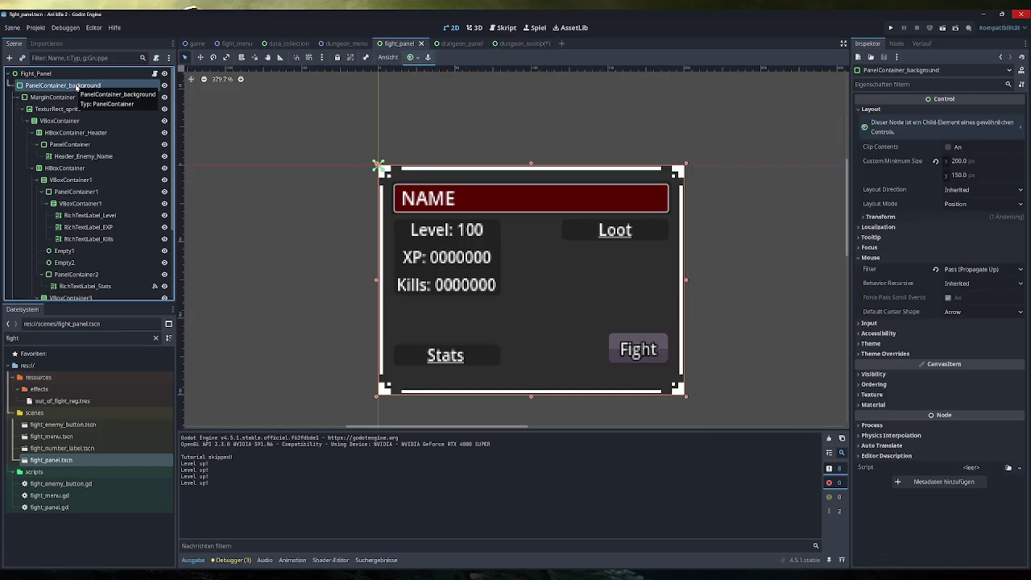
left_click(525, 43)
Step: Set the outer PanelContainer's minimum width to 210 px and save the scene
left_click(46, 85)
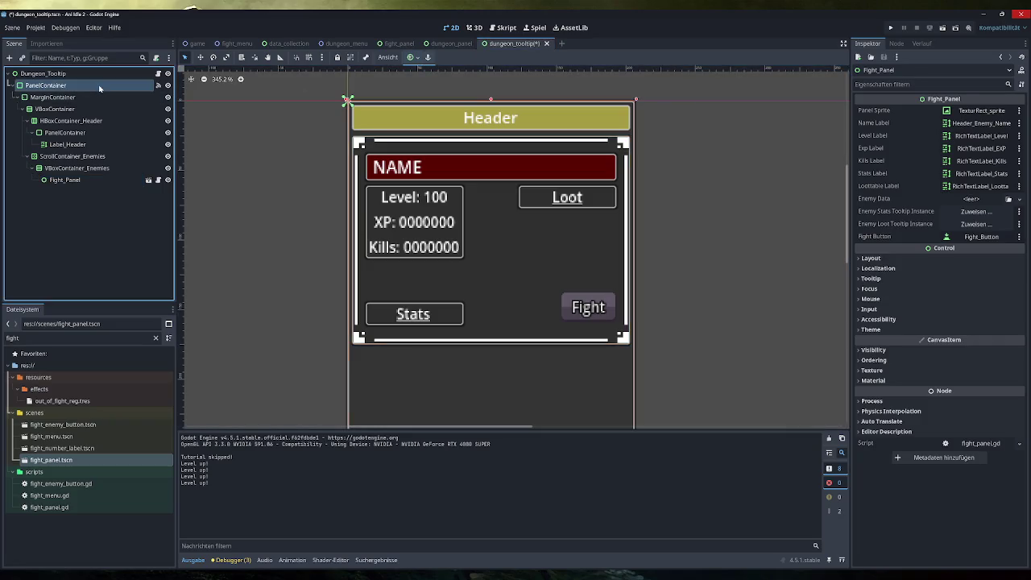
left_click(952, 160)
type("210")
key("Return")
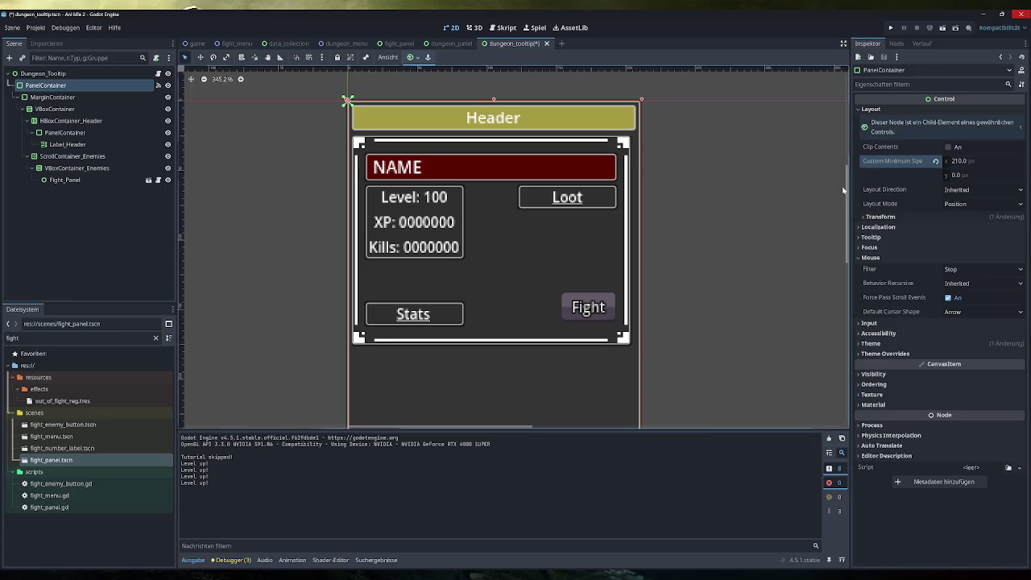
key("ctrl+s")
Step: Revert ScrollContainer_Enemies' custom minimum size to zero and clear the selection
left_click(421, 158)
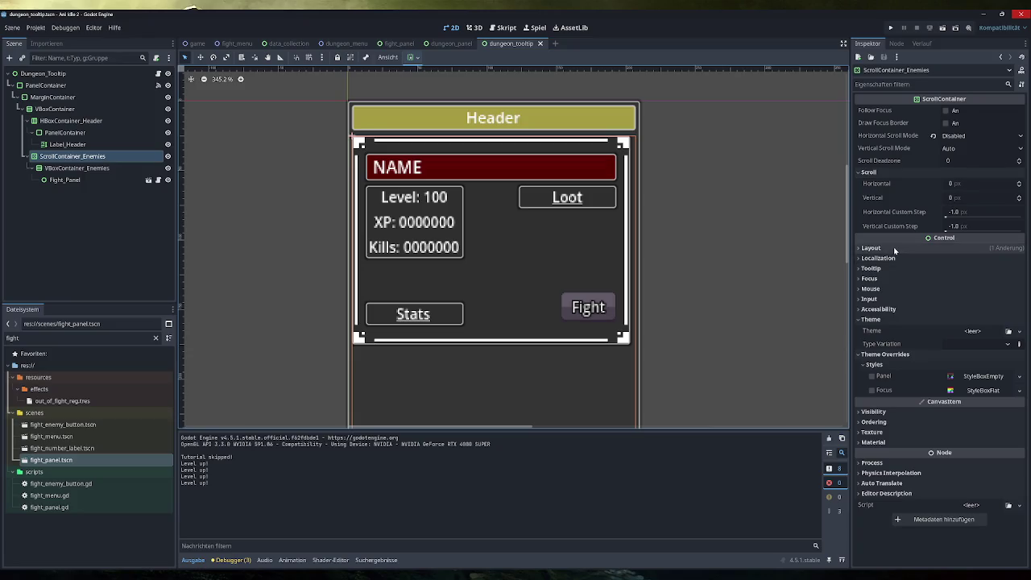
left_click(871, 247)
left_click(935, 291)
left_click(751, 210)
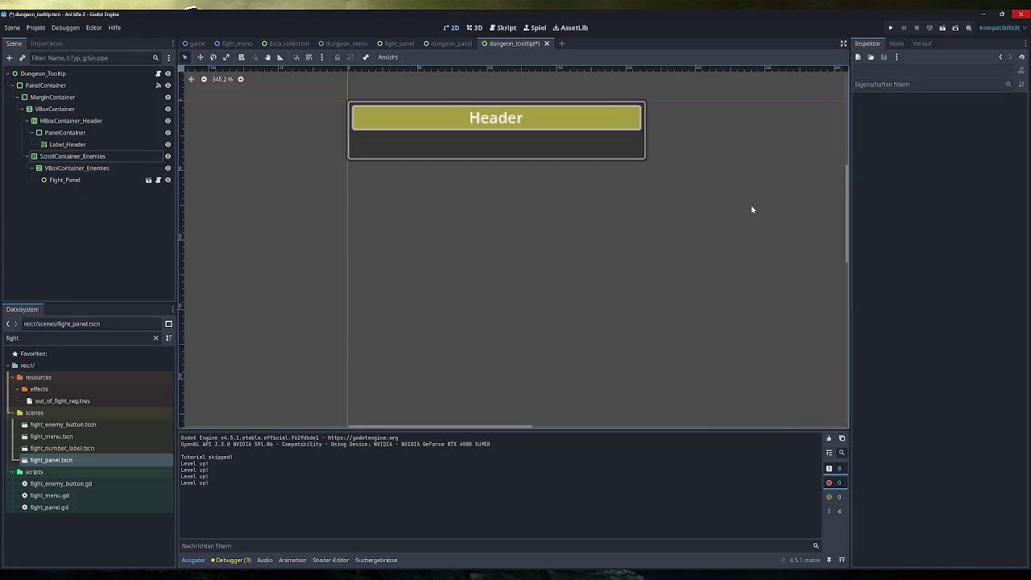
Step: Delete the sample Fight_Panel node from the dungeon_tooltip scene
left_click(89, 179)
key("Delete")
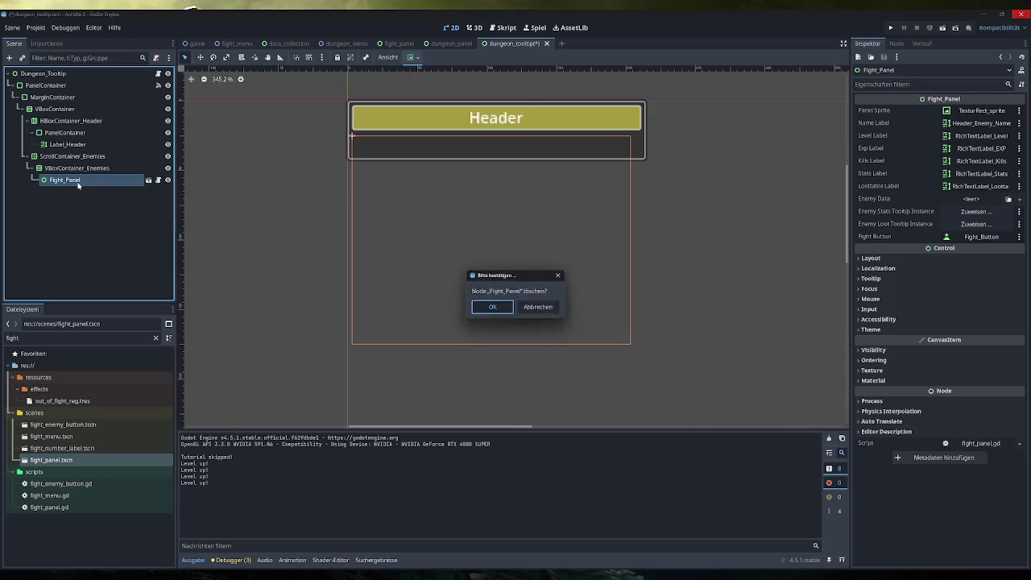
key("Return")
Step: Test-run the game, skip the tutorial, check the empty Dungeons enemy tooltip, then close it
left_click(890, 27)
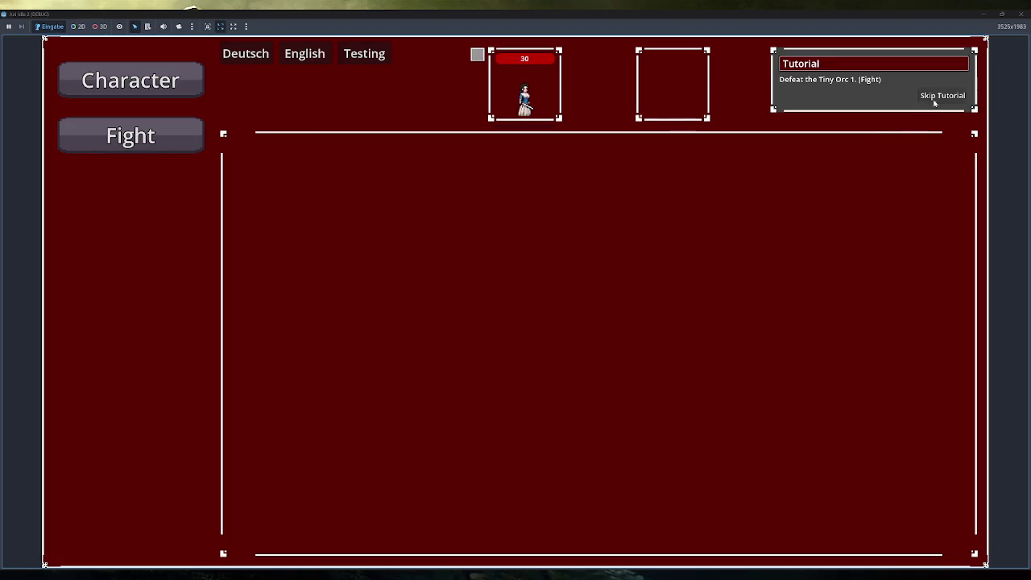
left_click(925, 97)
left_click(197, 240)
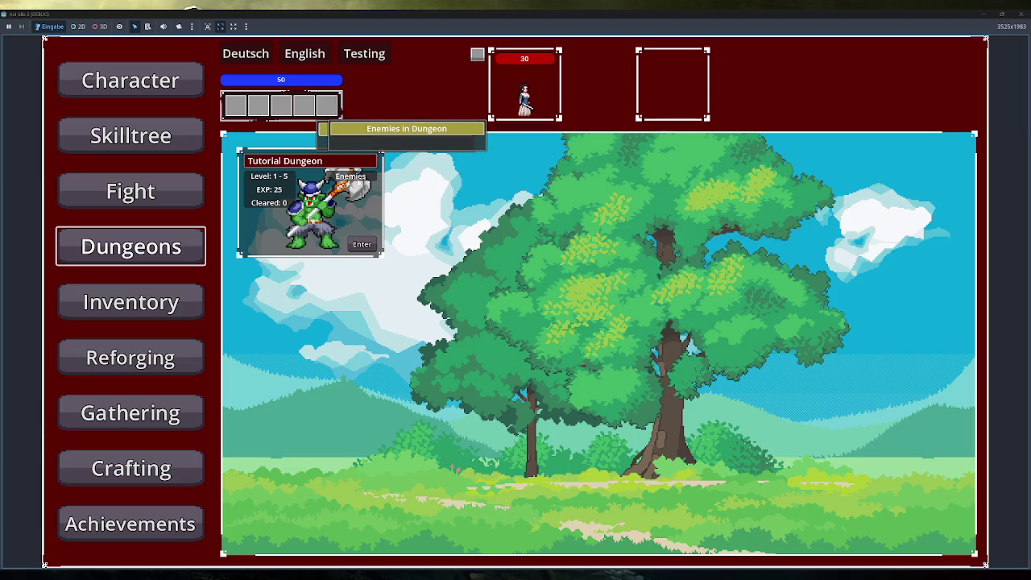
left_click(1021, 13)
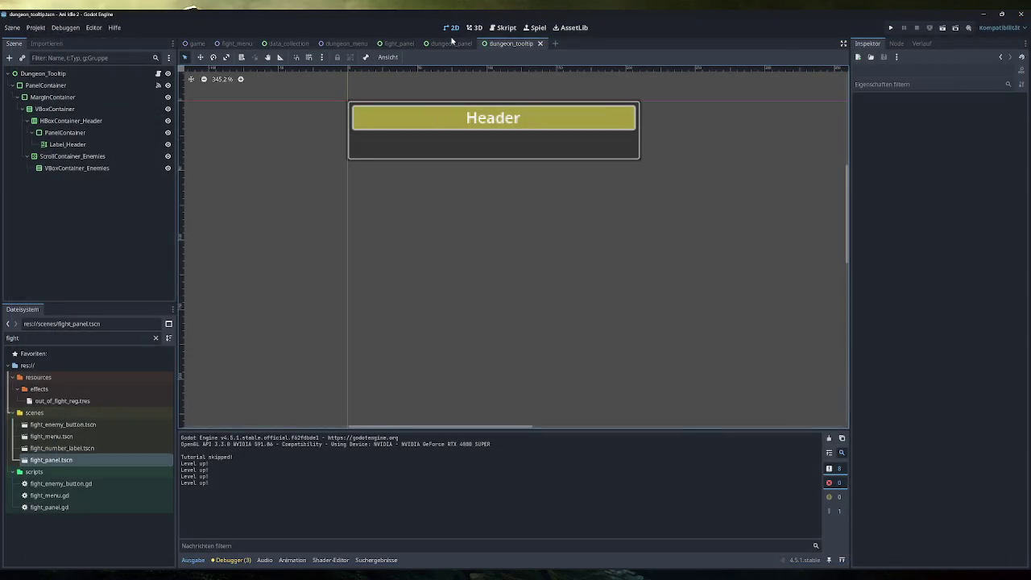
Step: Add a Fight_Panel instance under VBoxContainer_Enemies and give ScrollContainer_Enemies a 200 px minimum height
mouse_move(81, 458)
left_mouse_down()
mouse_move(95, 457)
mouse_move(121, 206)
mouse_move(104, 170)
left_mouse_up()
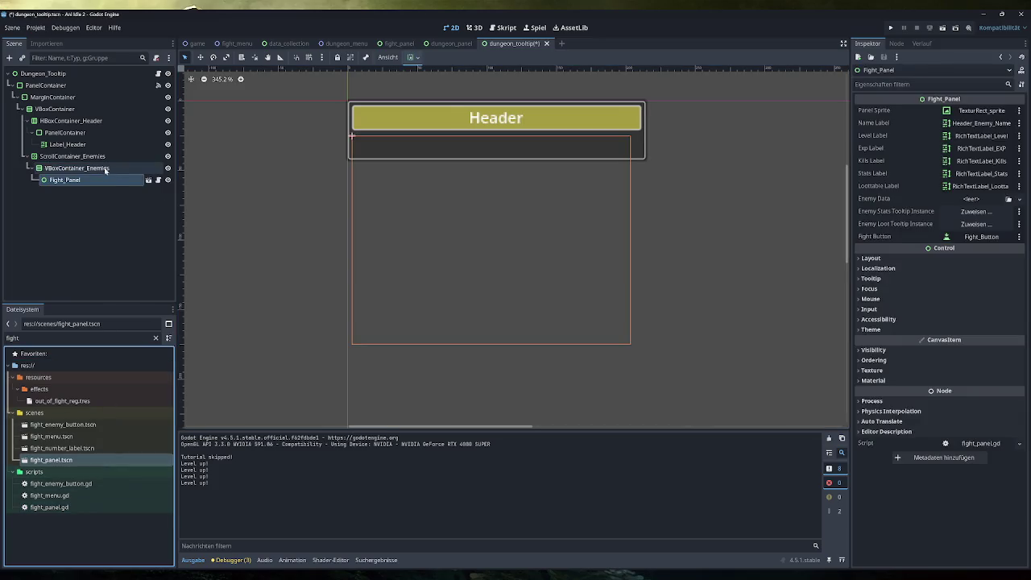
left_click(77, 155)
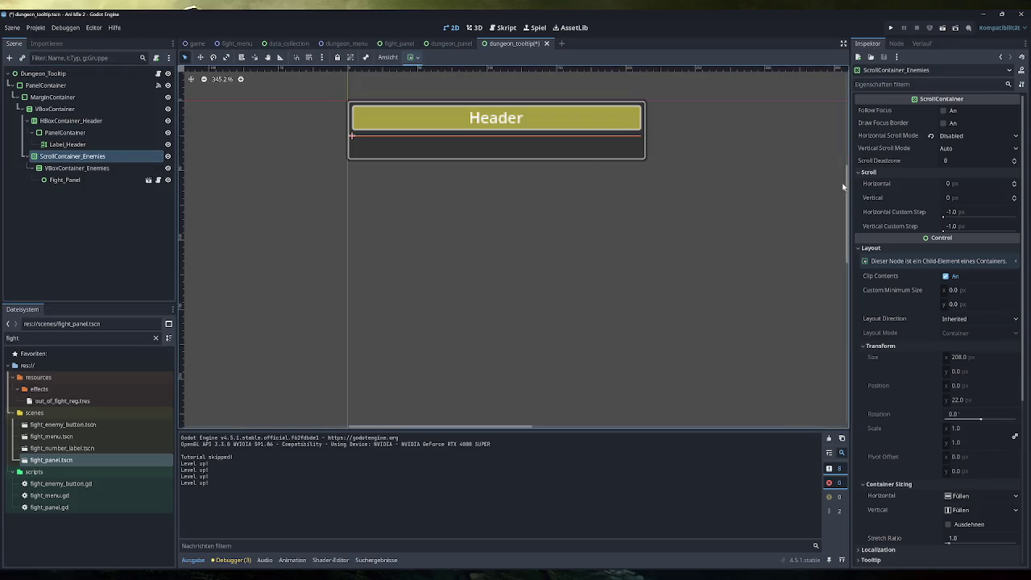
left_click_drag(960, 292, 962, 292)
left_click(933, 291)
key("Tab")
type("200")
key("Return")
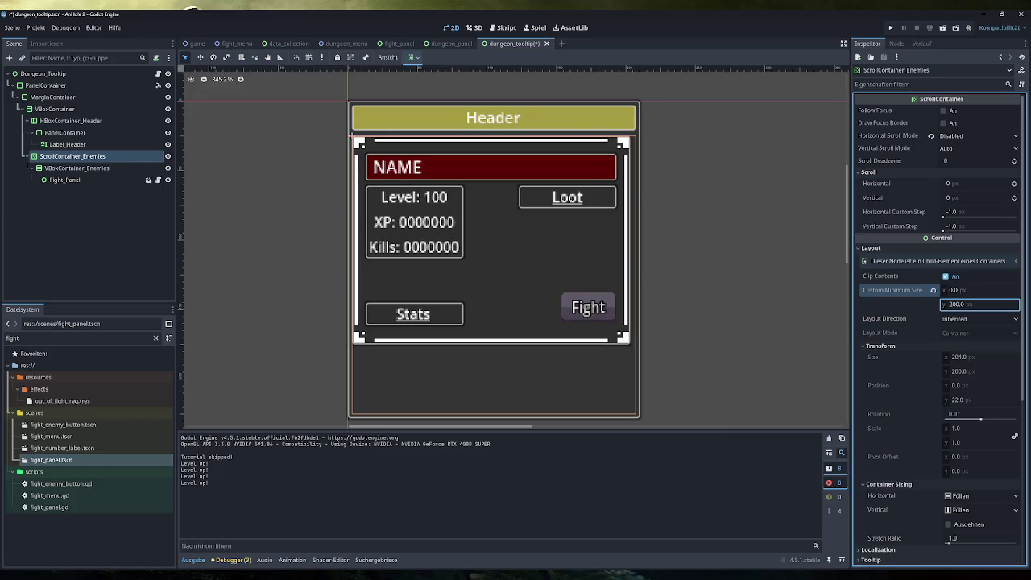
Step: Raise ScrollContainer_Enemies minimum height to 500 px and save the dungeon_tooltip scene
scroll(694, 293, "down", 5)
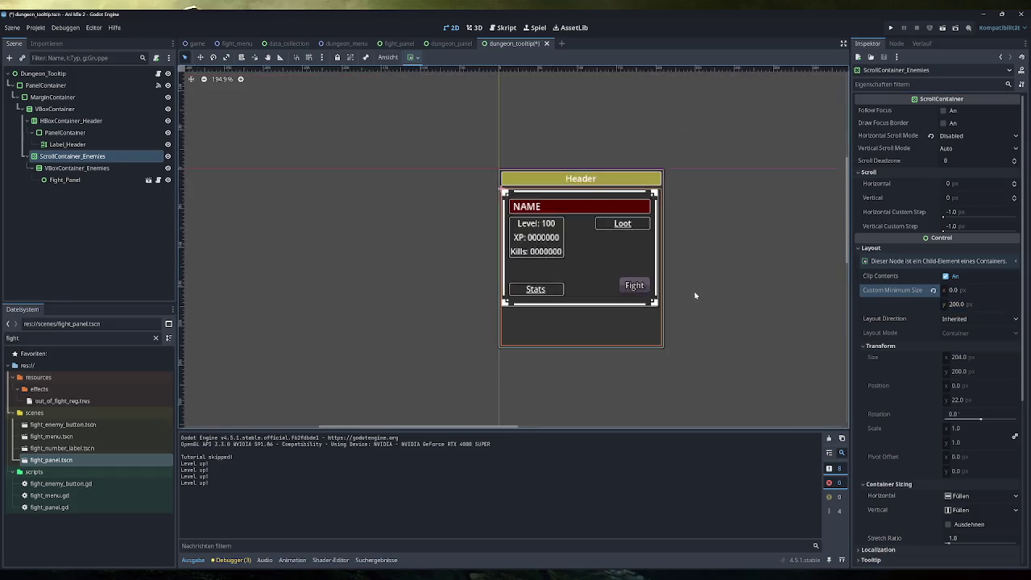
left_click(957, 310)
type("500")
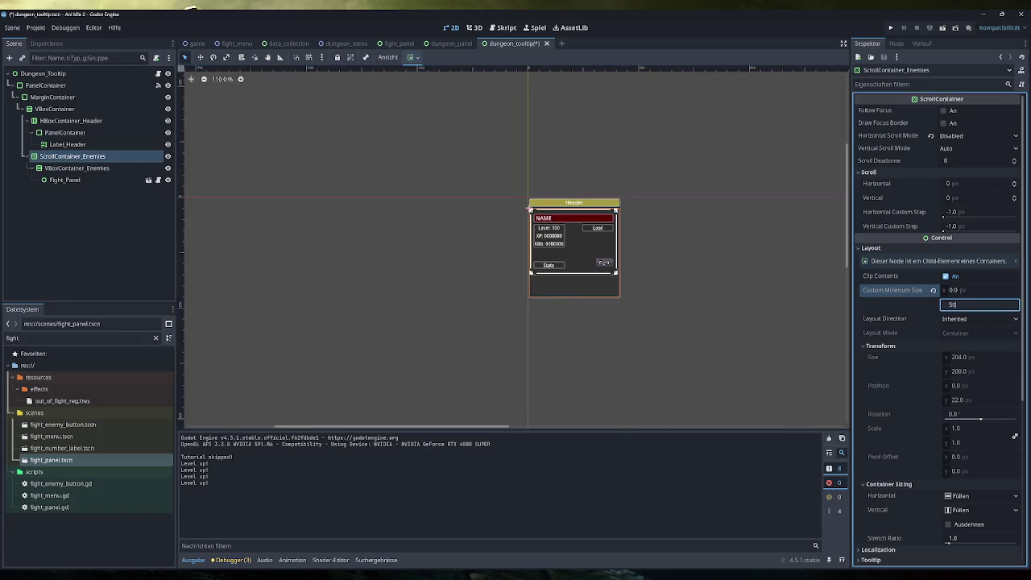
key("Return")
mouse_move(679, 276)
left_mouse_down()
mouse_move(583, 193)
mouse_move(593, 231)
left_mouse_up()
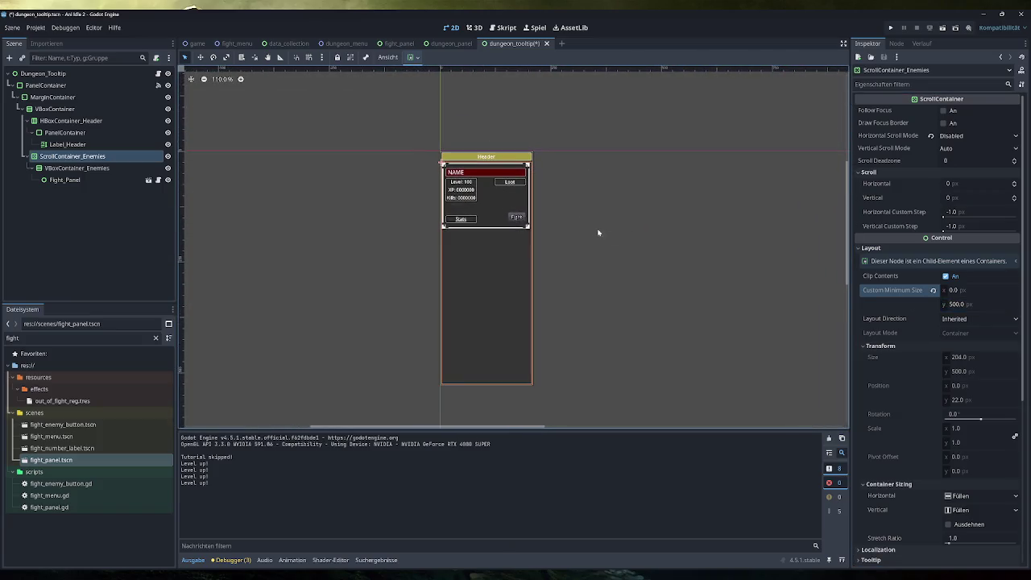
key("ctrl+s")
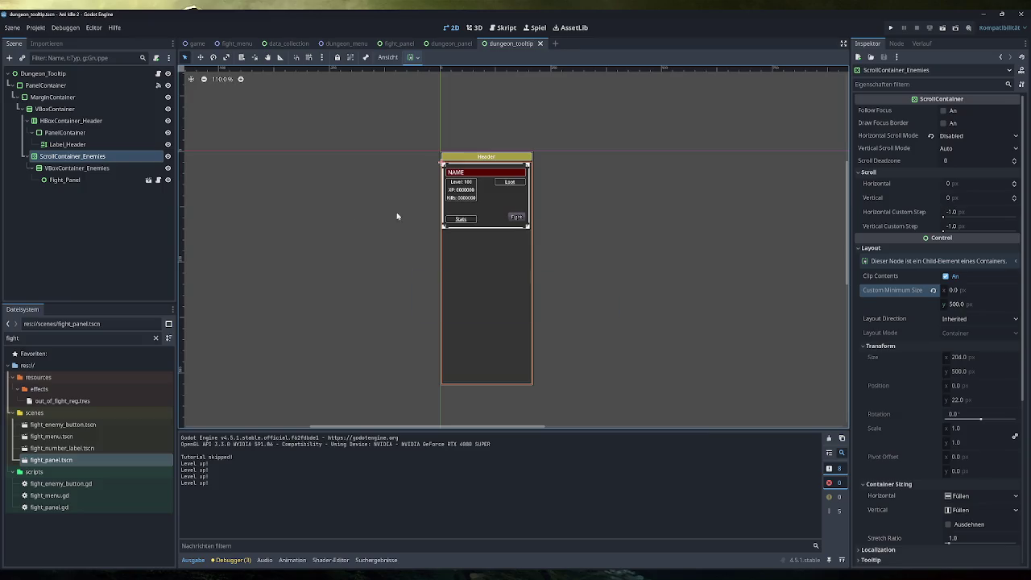
Step: Delete the sample Fight_Panel again and launch the game
left_click(92, 179)
key("Delete")
key("Return")
left_click(890, 28)
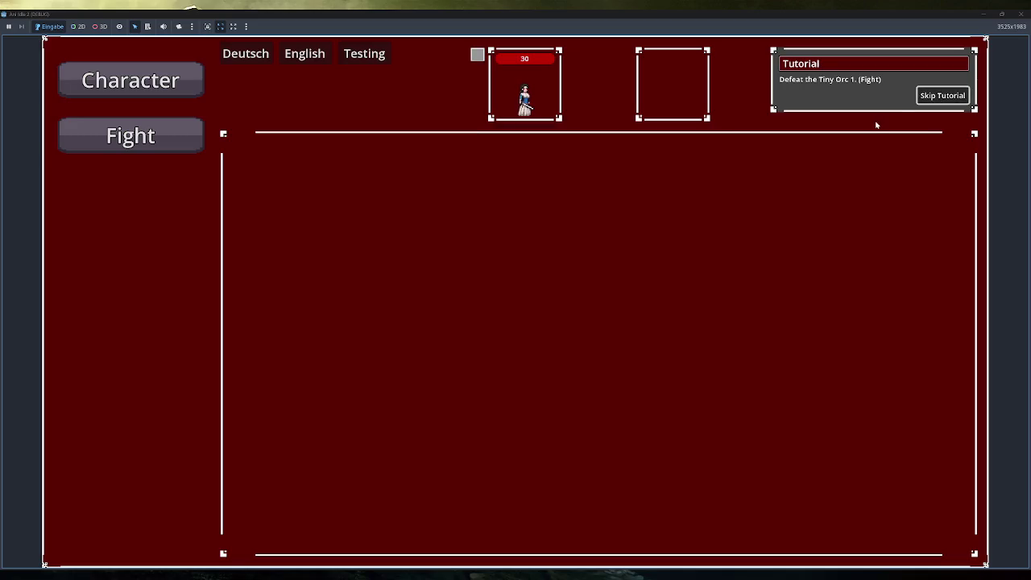
Step: Check the scrolling orc list in the Dungeons Enemies tooltip, then close the game with F8
left_click(938, 95)
left_click(193, 239)
left_click(342, 182)
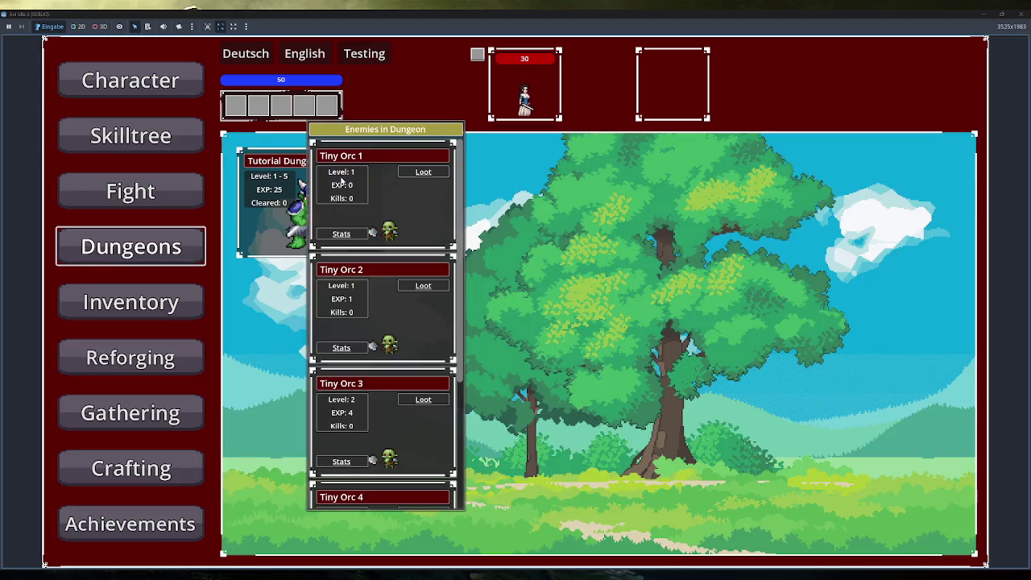
scroll(371, 192, "down", 5)
scroll(371, 192, "up", 5)
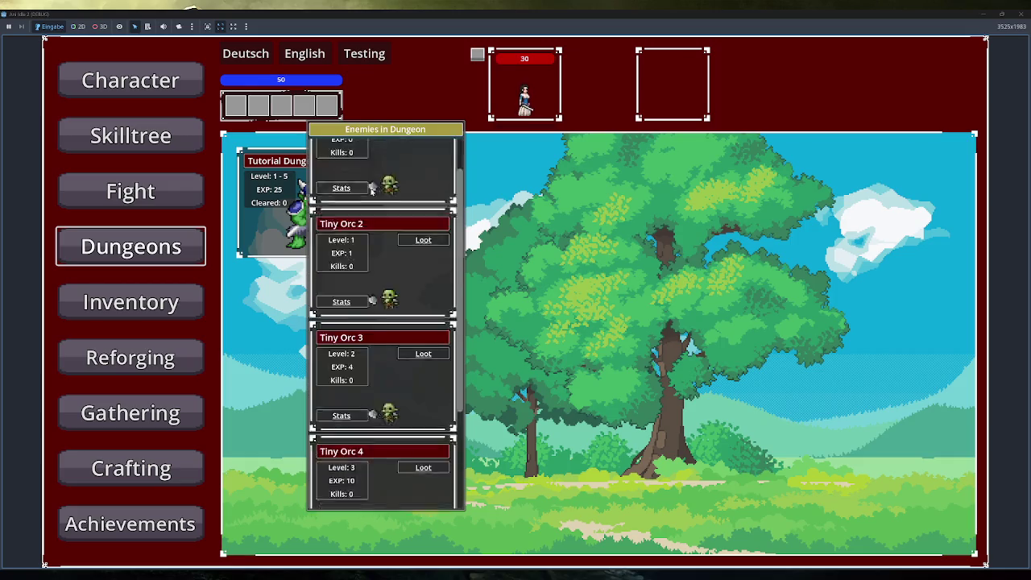
key("F8")
Step: Set the outer PanelContainer's minimum width to 220 px and save the scene
left_click(71, 86)
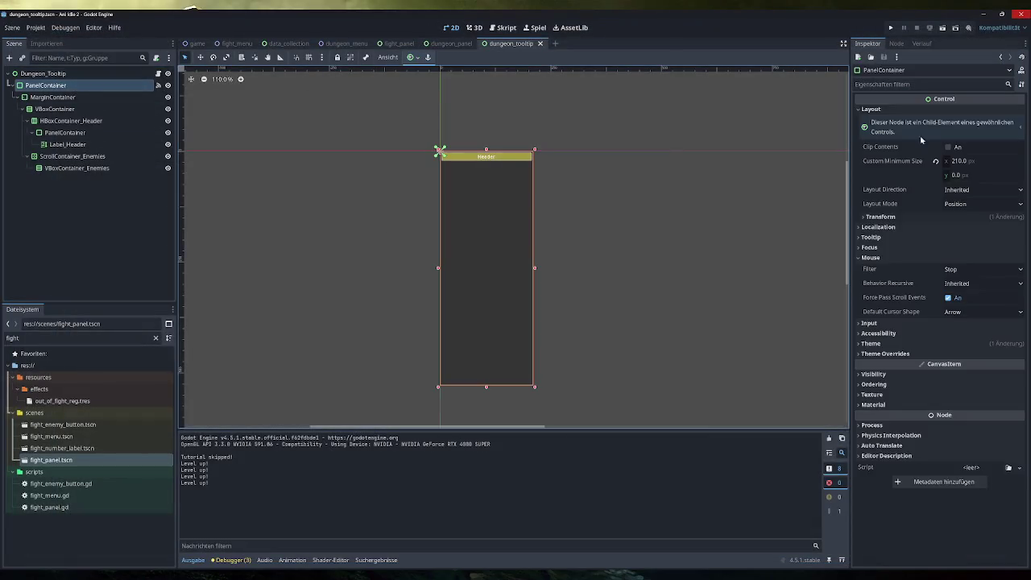
double_click(958, 160)
type("220")
key("Return")
key("ctrl+s")
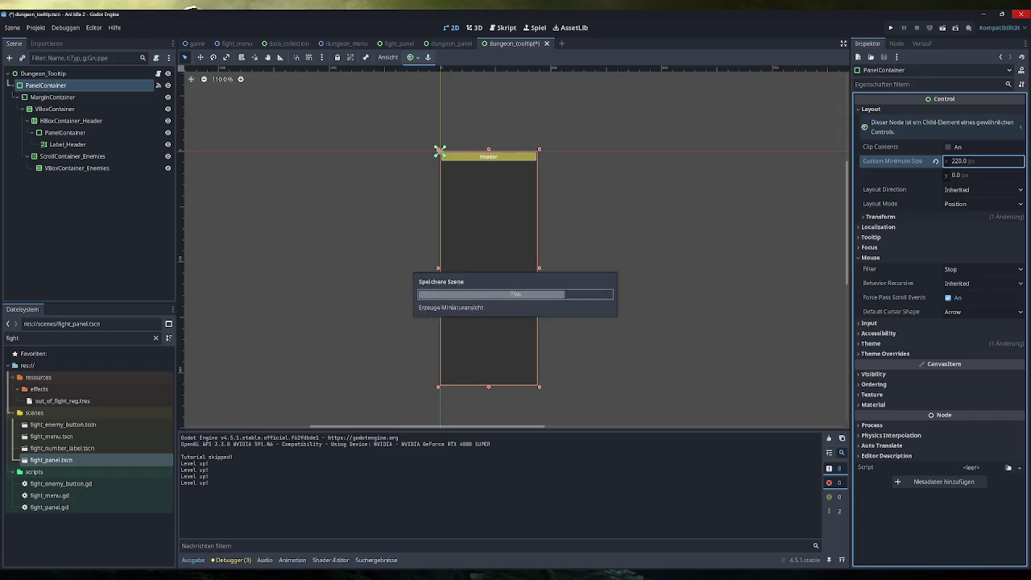
Step: Run the game again, skip the tutorial and open the Dungeons section
left_click(891, 27)
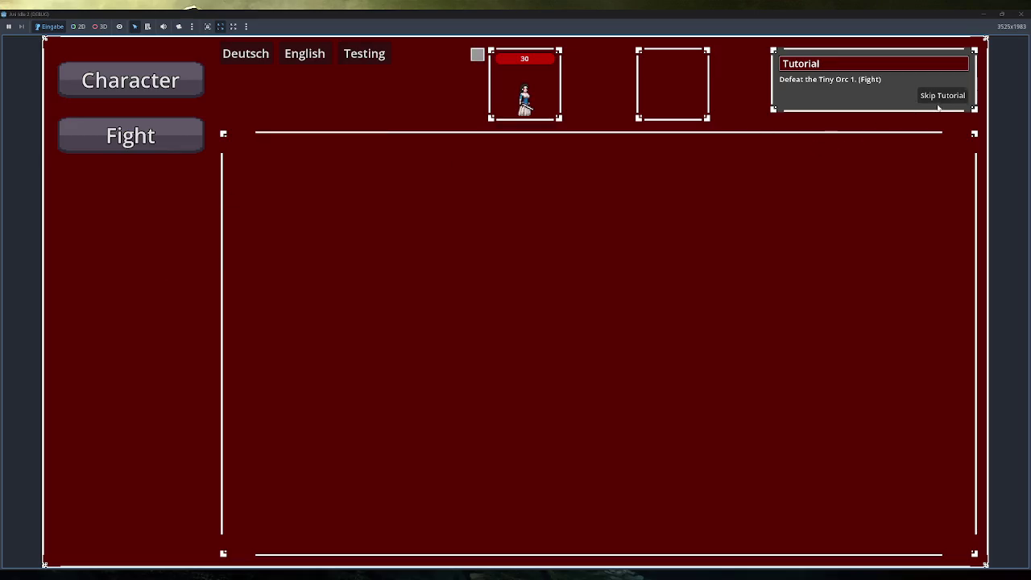
left_click(941, 96)
left_click(199, 250)
Step: Scroll the Enemies in Dungeon list down to the Orc Boss, then switch to the Excalidraw sketch
mouse_move(360, 184)
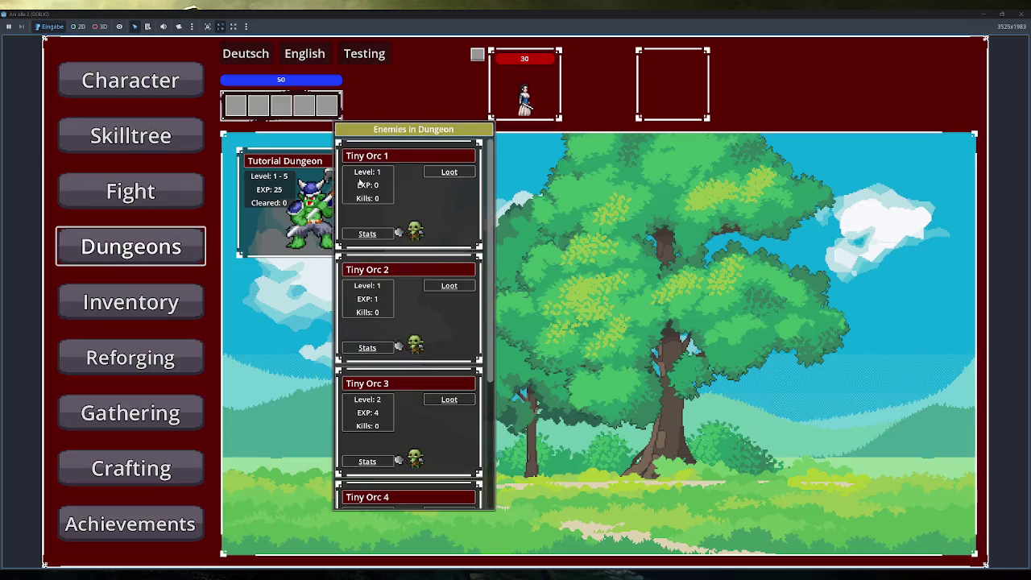
scroll(362, 185, "down", 3)
scroll(385, 232, "up", 2)
scroll(383, 258, "down", 2)
scroll(383, 259, "up", 3)
scroll(384, 260, "down", 3)
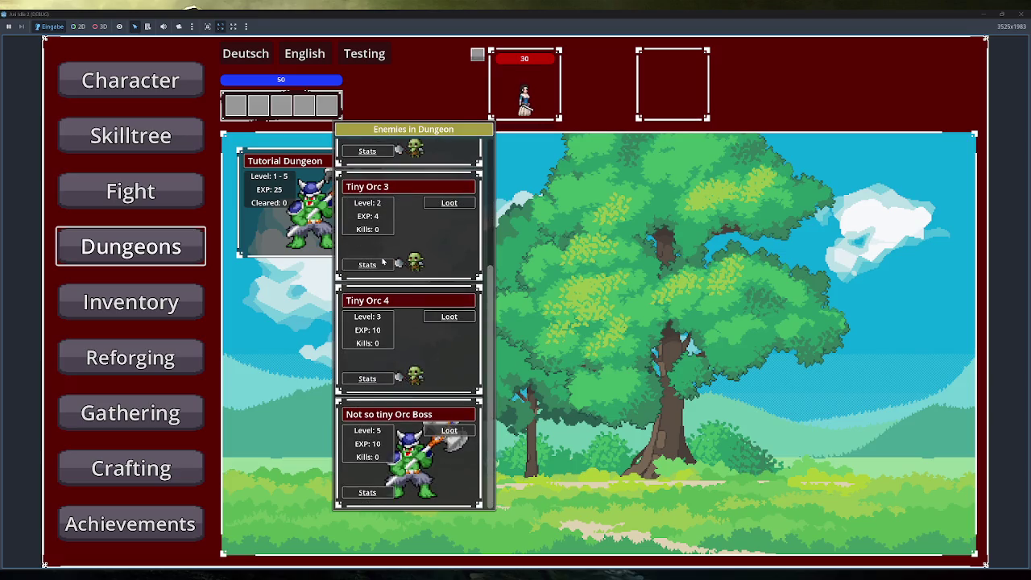
scroll(383, 259, "up", 3)
scroll(387, 259, "down", 3)
scroll(390, 258, "up", 3)
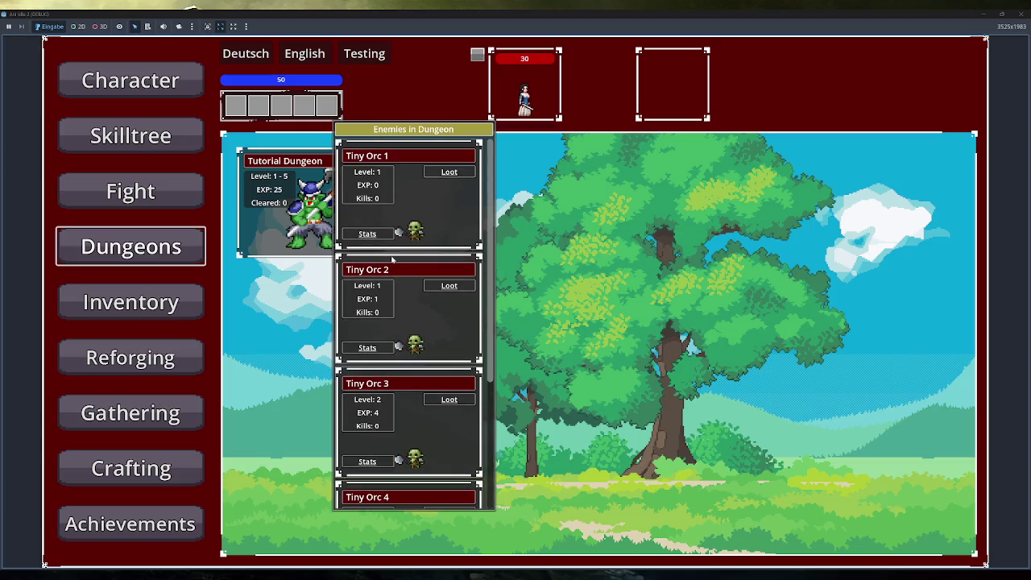
scroll(392, 259, "down", 3)
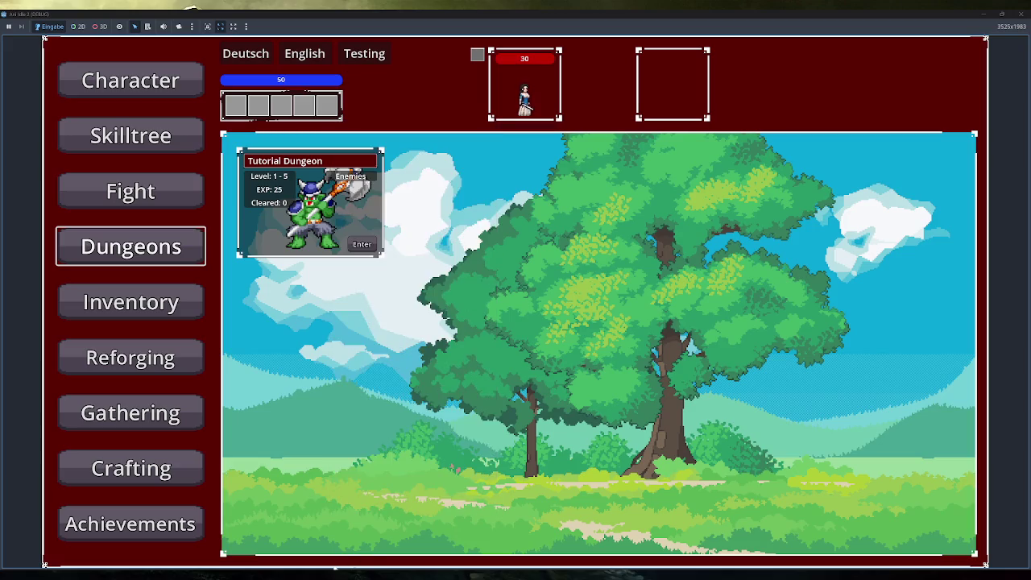
key("alt+Tab")
scroll(666, 340, "down", 5)
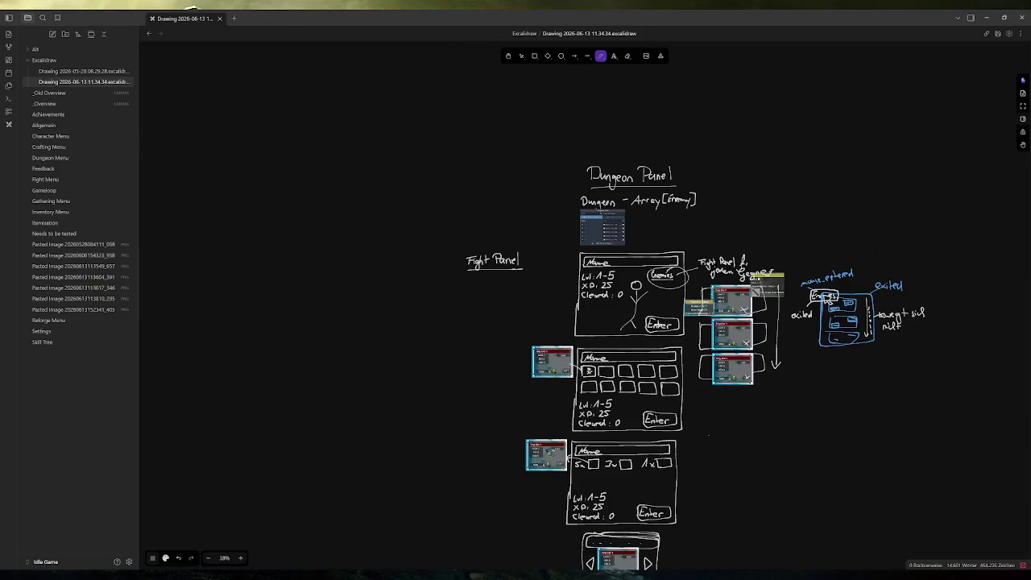
scroll(725, 339, "up", 3)
scroll(724, 338, "down", 1)
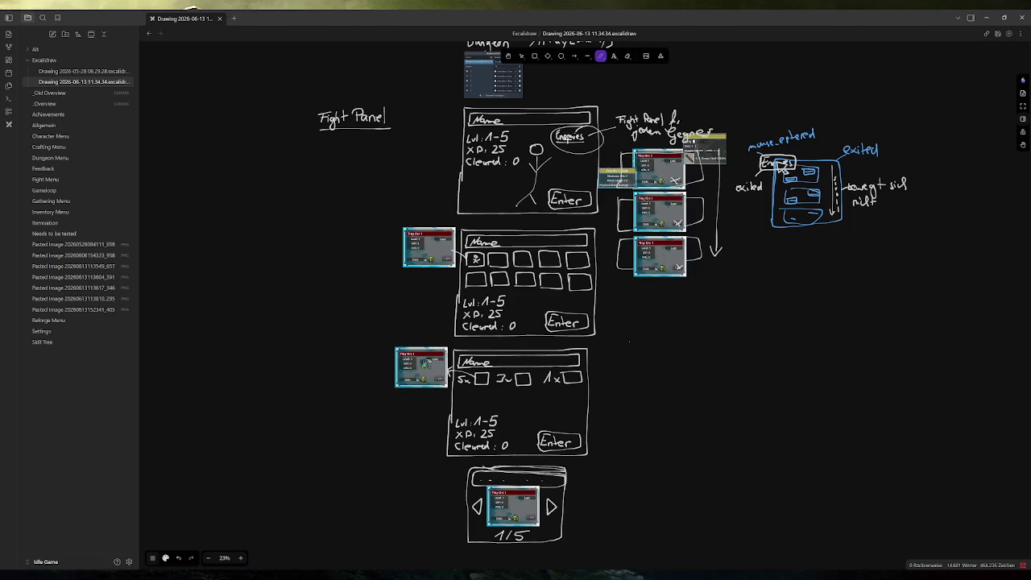
left_click(371, 508)
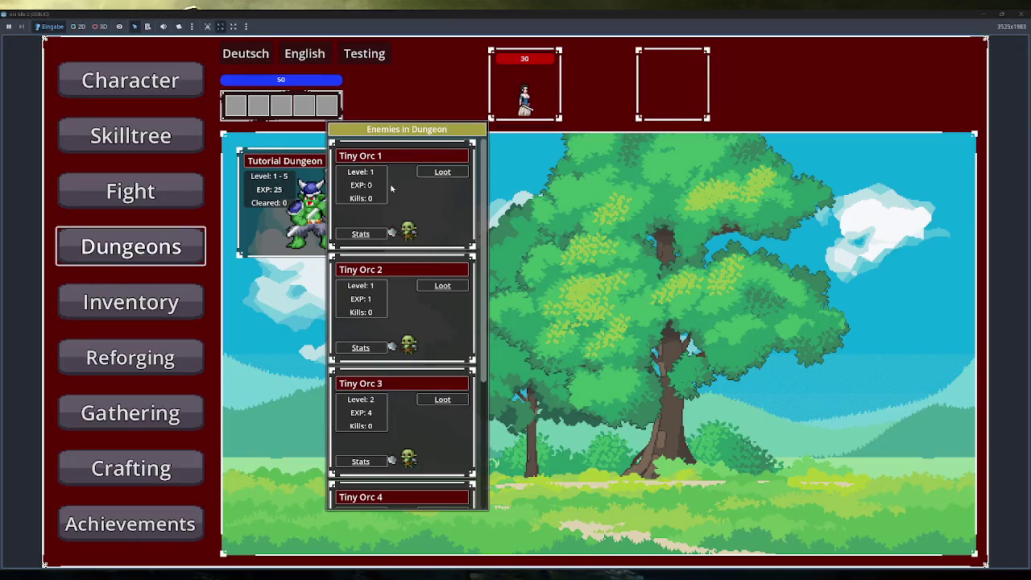
Step: Scroll the orc list, enter the Tutorial Dungeon fight, then return to the editor's game scene
scroll(394, 187, "down", 4)
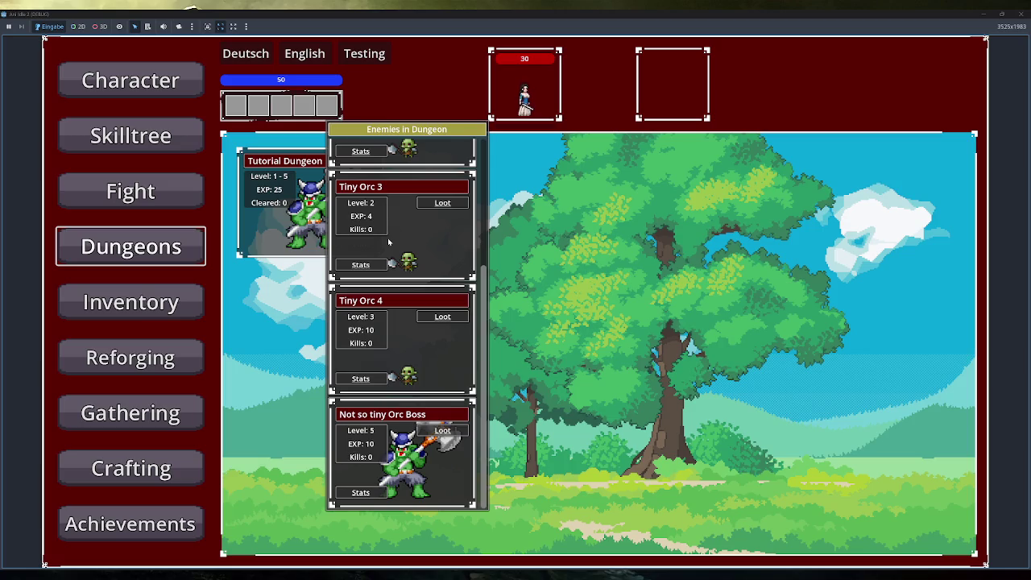
scroll(387, 238, "up", 4)
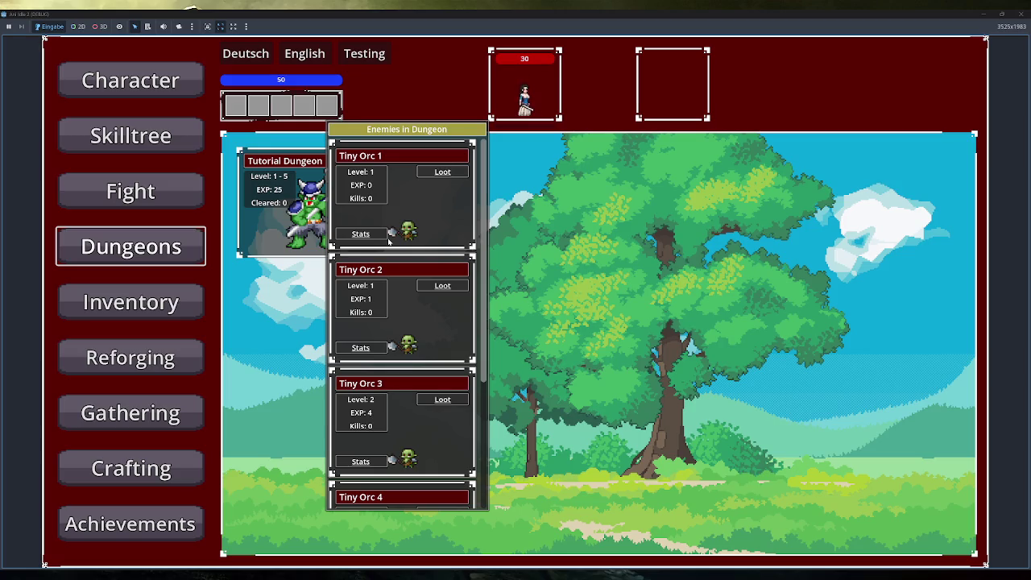
scroll(387, 237, "down", 4)
scroll(387, 238, "up", 4)
scroll(388, 240, "down", 4)
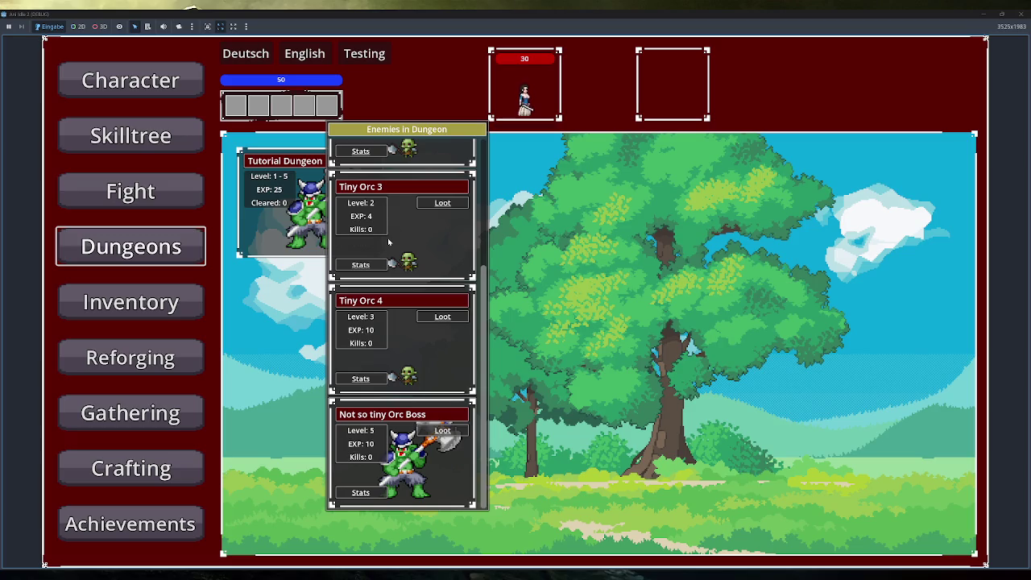
scroll(388, 237, "up", 4)
scroll(387, 237, "down", 4)
scroll(387, 238, "up", 4)
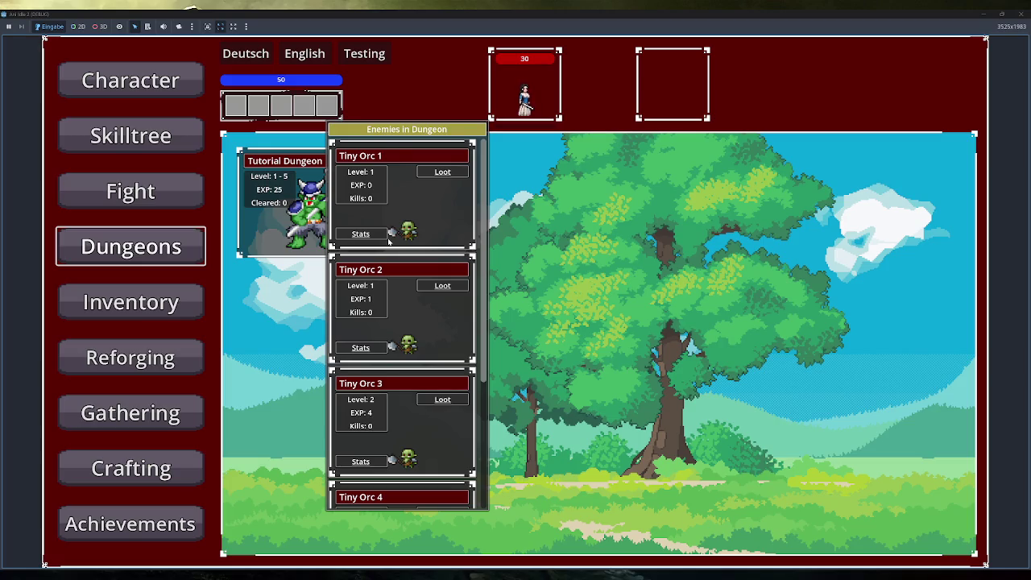
left_click(362, 243)
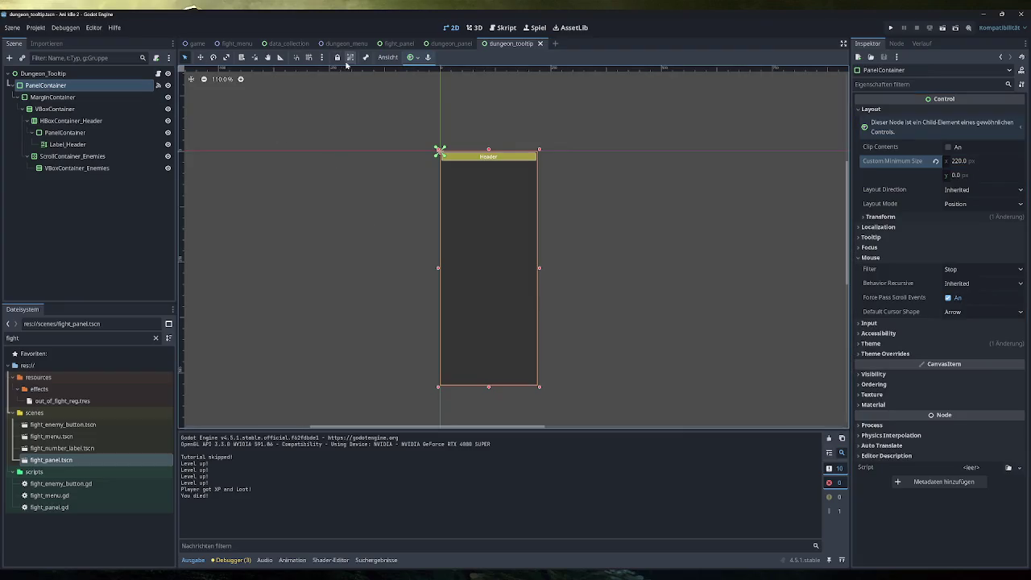
left_click(200, 44)
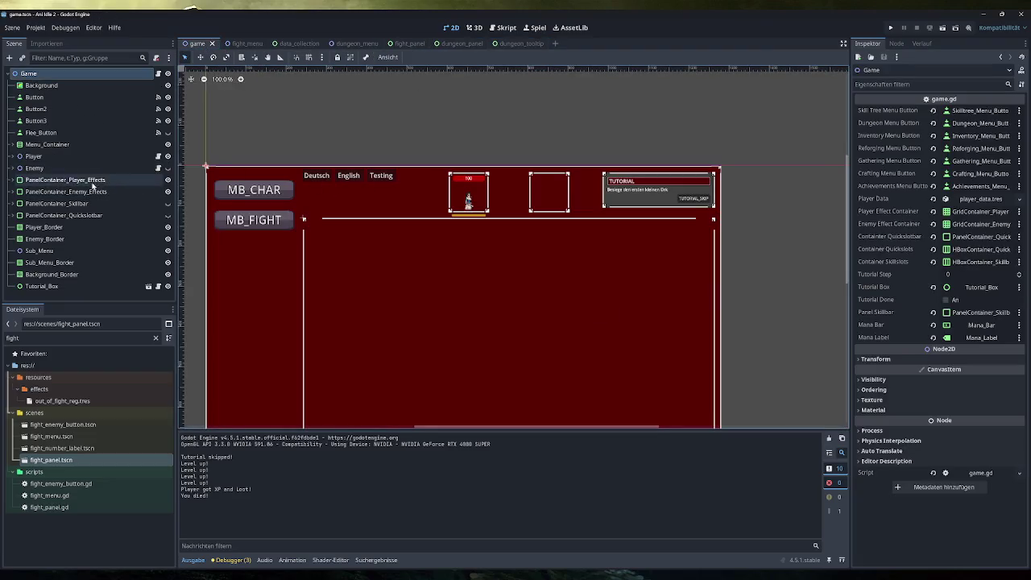
Step: Show PanelContainer_Skillbar on the canvas, then hide it again
left_click(167, 203)
scroll(299, 198, "up", 2)
scroll(298, 198, "up", 3)
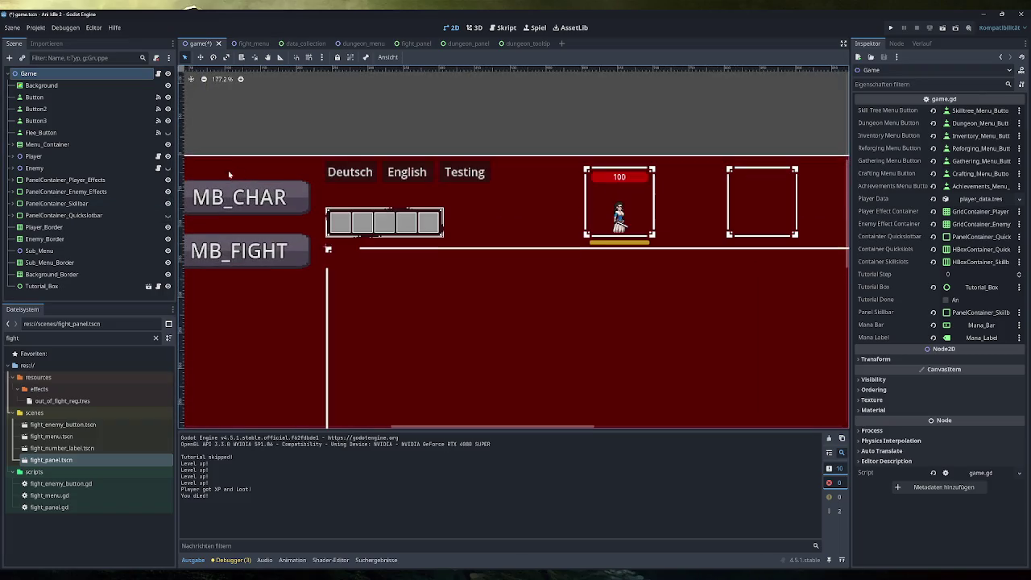
left_click(168, 203)
Step: Expand Player, make Mana_Bar visible, and inspect the Mana_Bar and Mana_Label nodes
left_click(11, 156)
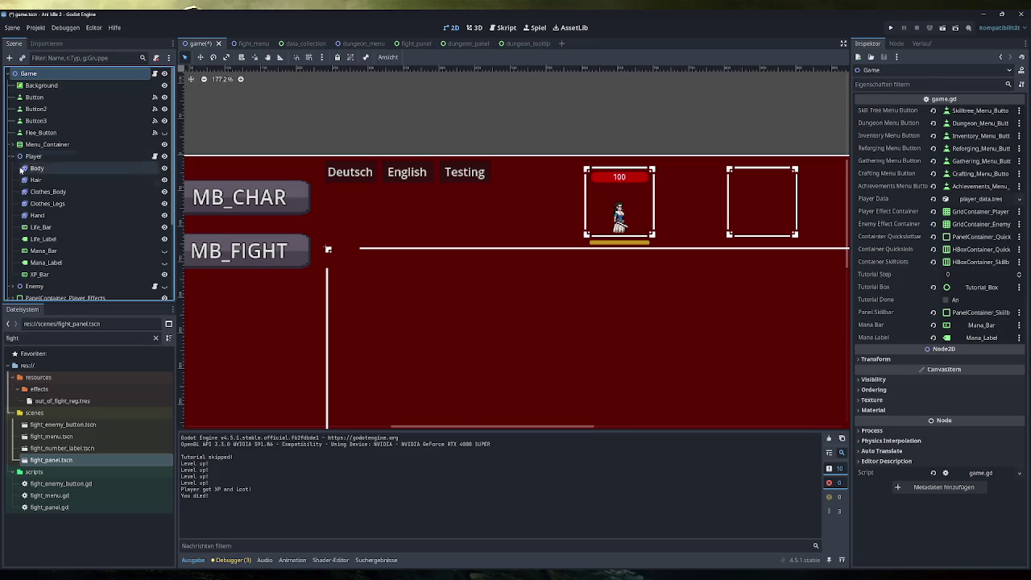
left_click(164, 250)
scroll(350, 196, "up", 10)
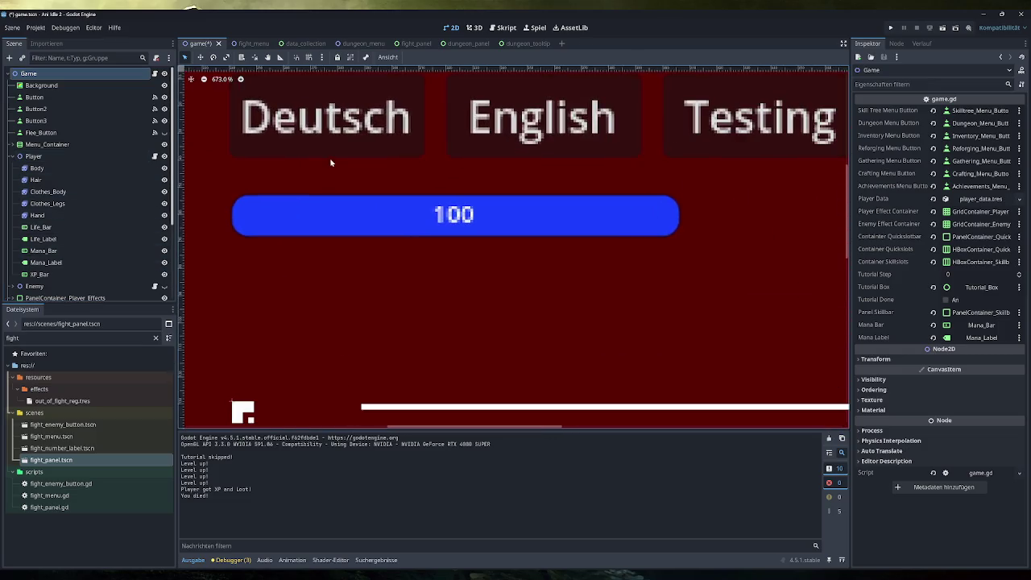
left_click(72, 251)
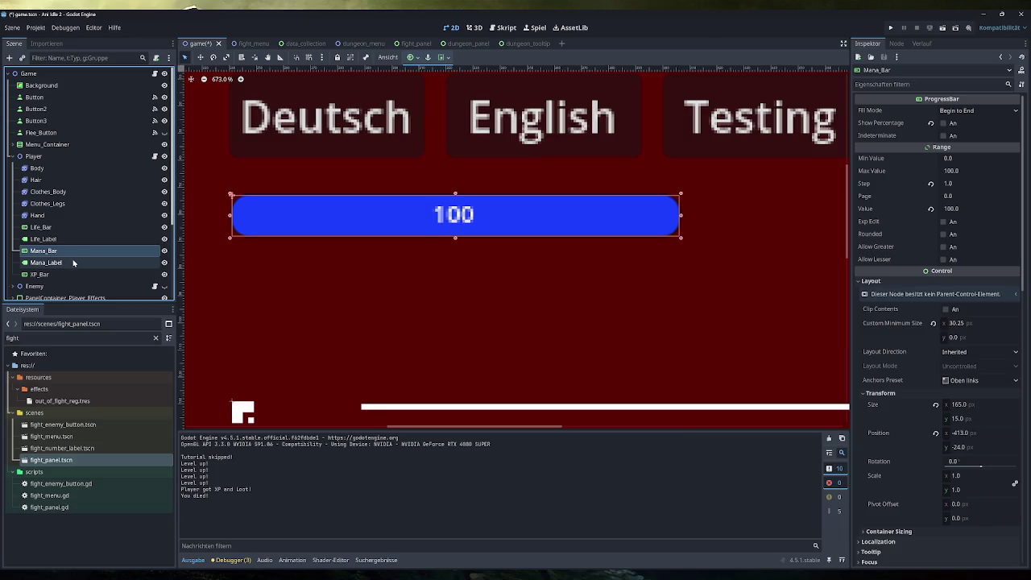
left_click(81, 262)
left_click(83, 249)
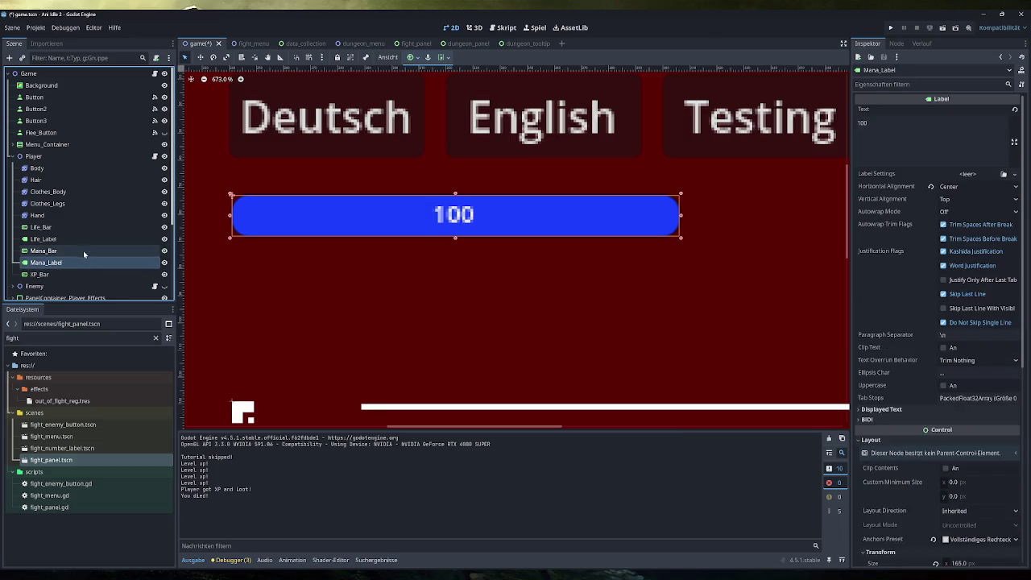
left_click(81, 263)
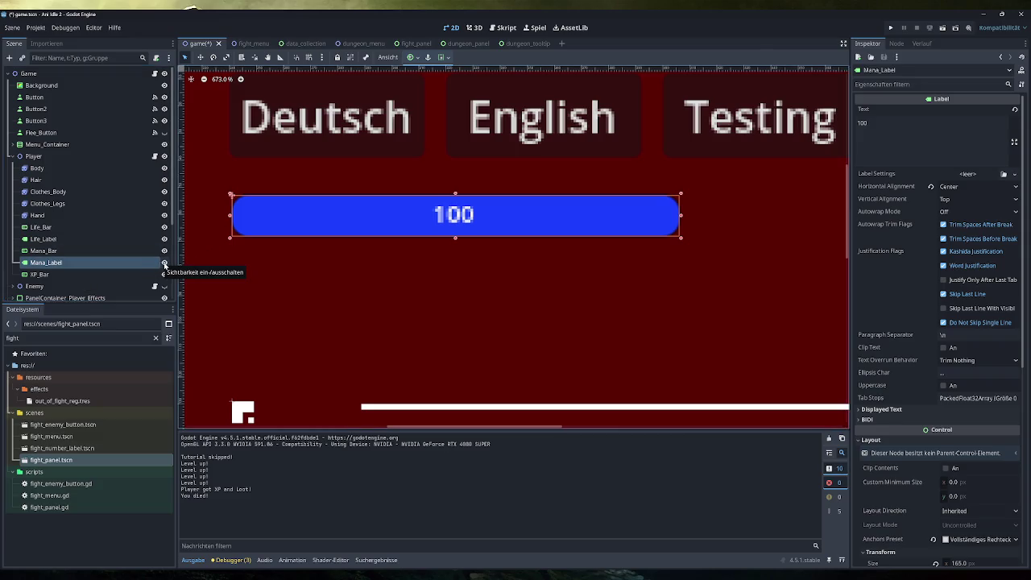
Step: Toggle Mana_Label visibility, leave Mana_Label and Mana_Bar hidden, and collapse Player
left_click(164, 264)
left_click(165, 264)
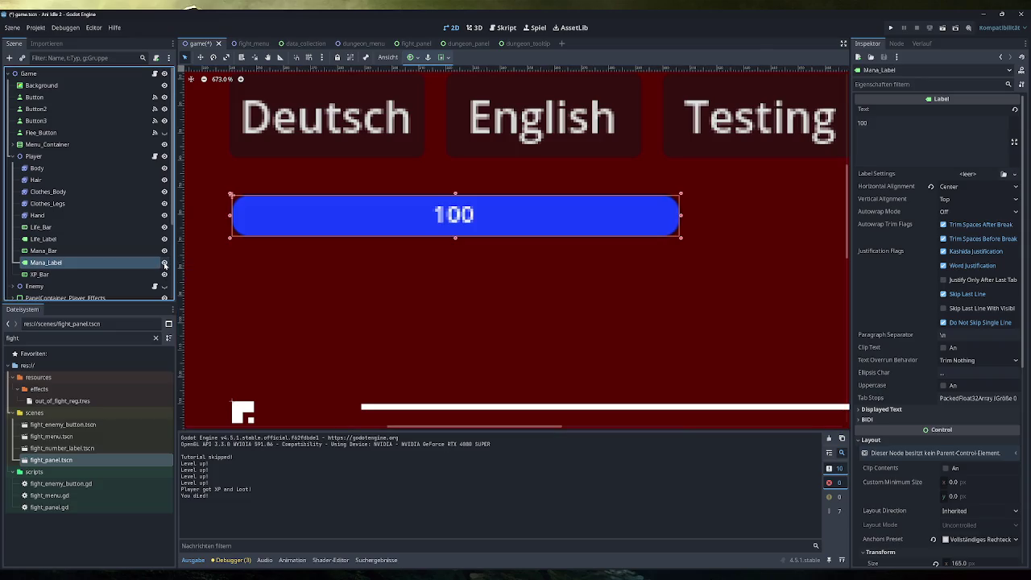
left_click(164, 264)
left_click(165, 263)
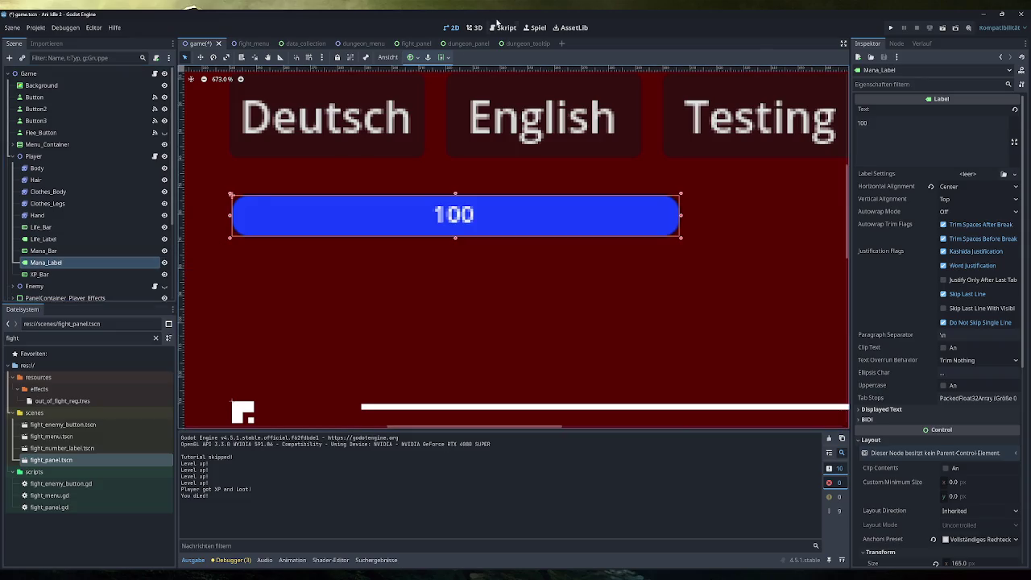
left_click(164, 263)
left_click(165, 251)
left_click(20, 155)
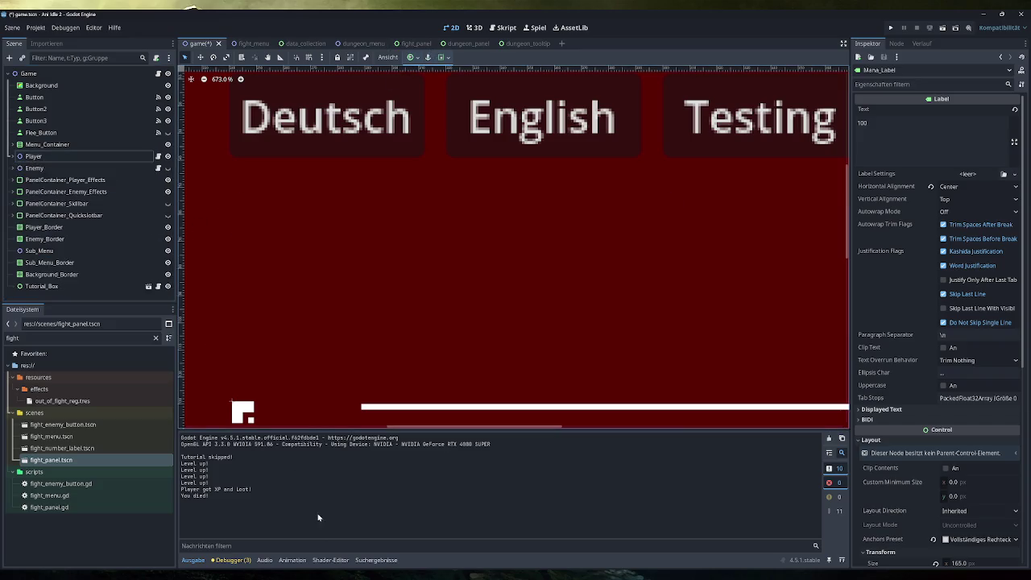
key("alt+Tab")
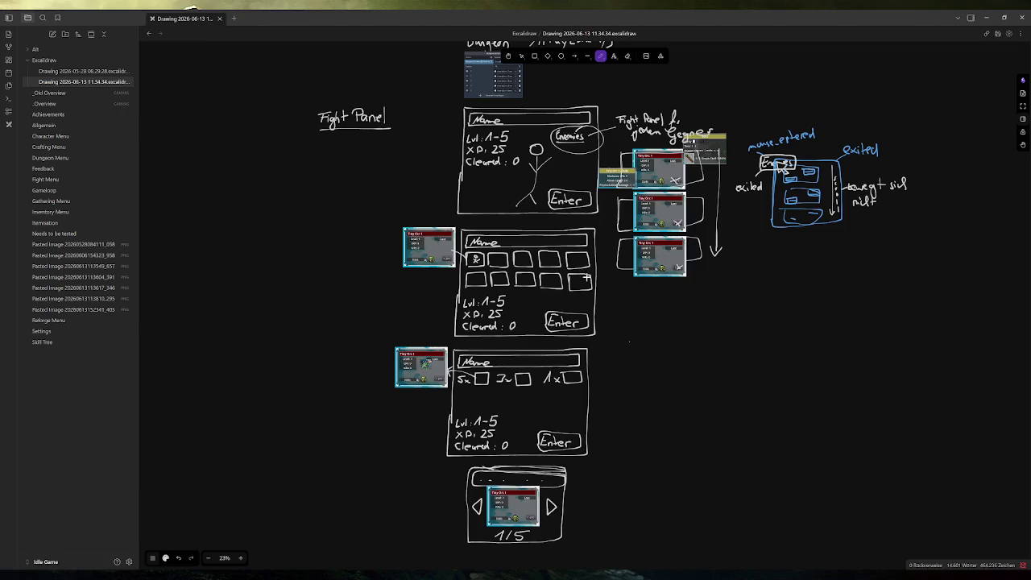
Step: Pan the Excalidraw canvas to the Dungeon Panel heading, Fight Panel variants and 1/5 enemy carousel
left_click_drag(631, 370, 621, 310)
scroll(621, 310, "up", 3)
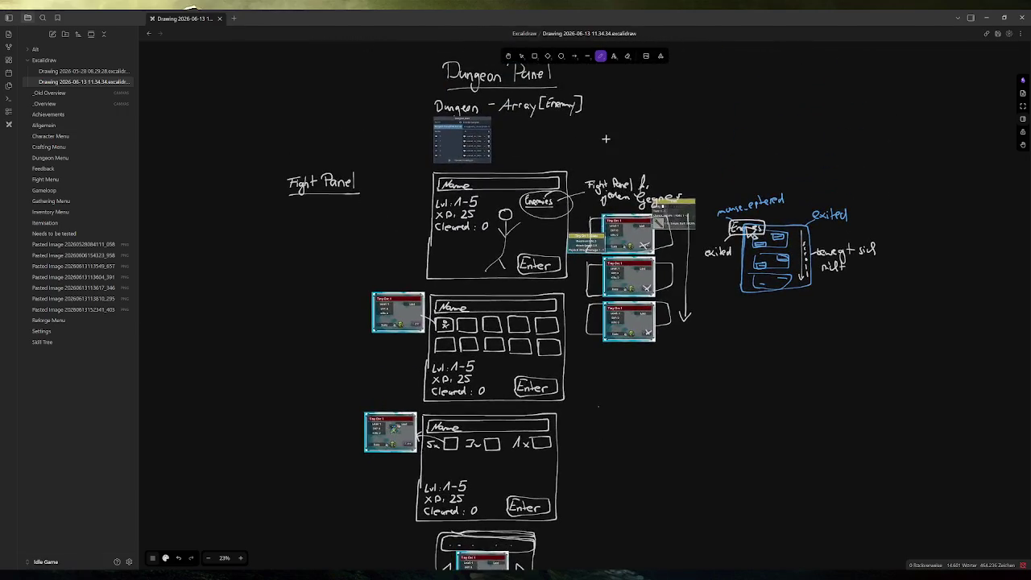
scroll(556, 327, "down", 3)
scroll(515, 306, "up", 2)
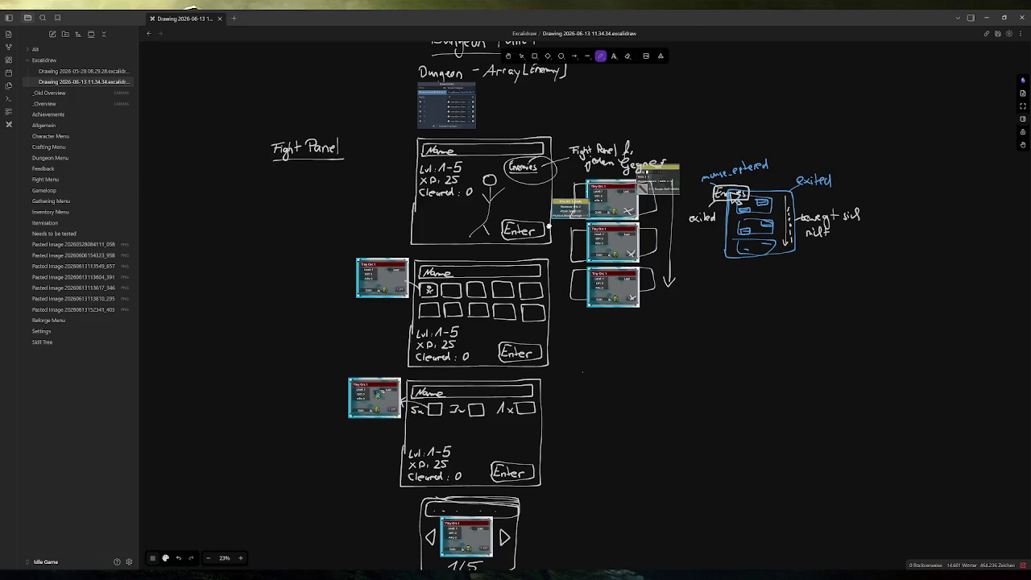
Step: Open the _Overview canvas and zoom in on the Allgemein and Character Menu cards
left_click(80, 104)
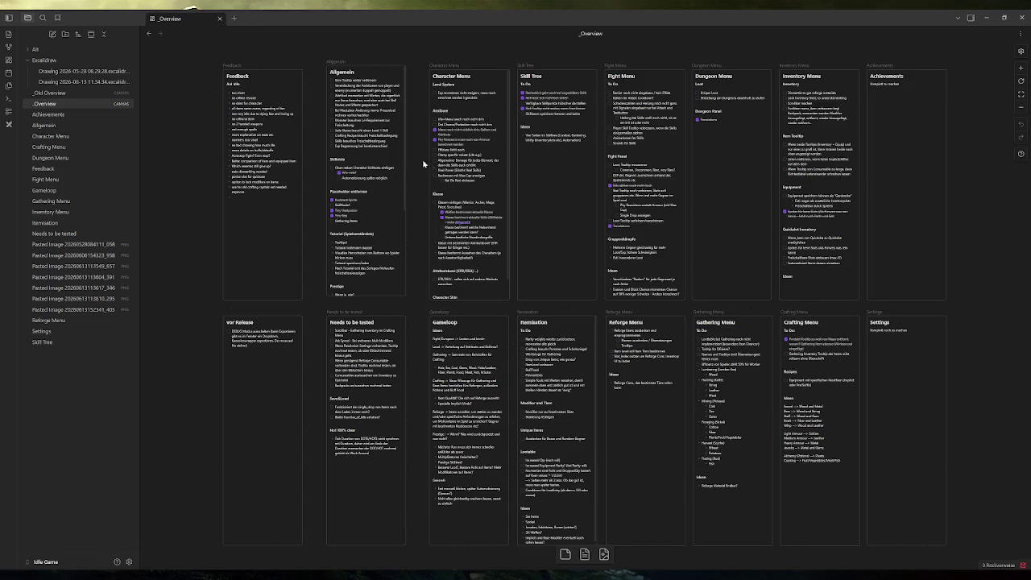
scroll(302, 99, "up", 5)
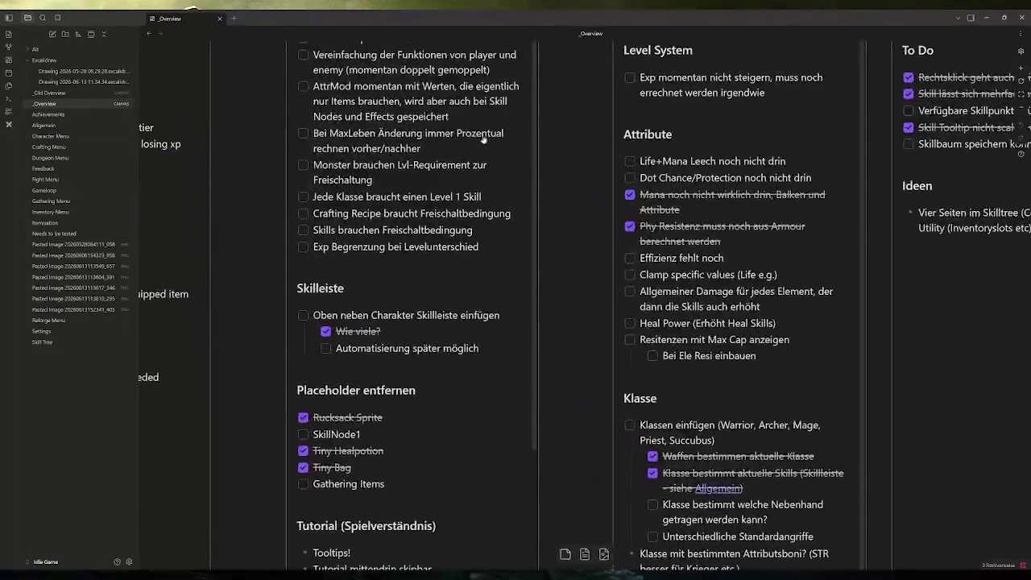
scroll(581, 185, "down", 1)
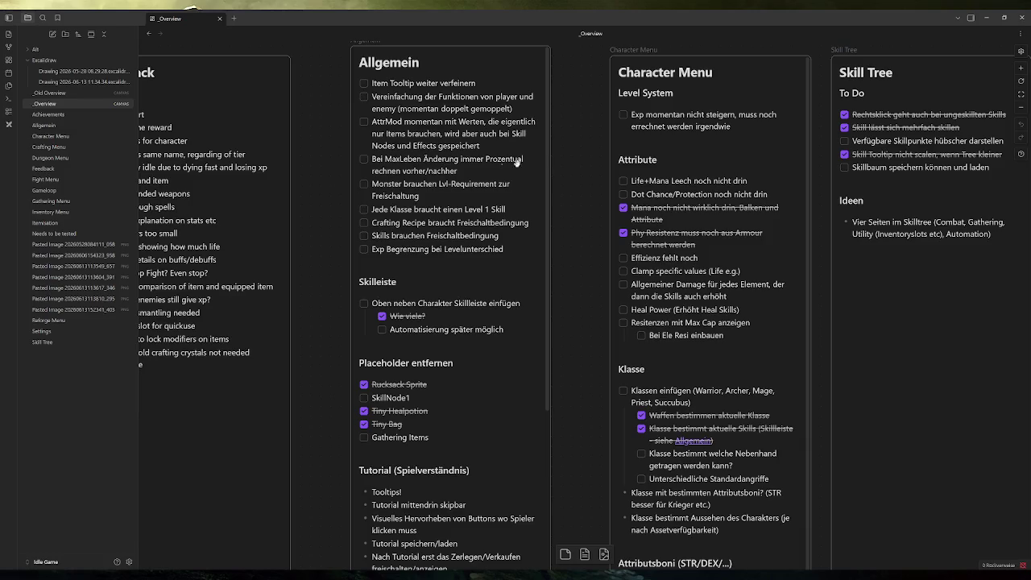
Step: Edit the Allgemein card and select its 'Bei MaxLeben Änderung immer Prozentual rechnen' to-do line
double_click(451, 172)
triple_click(381, 158)
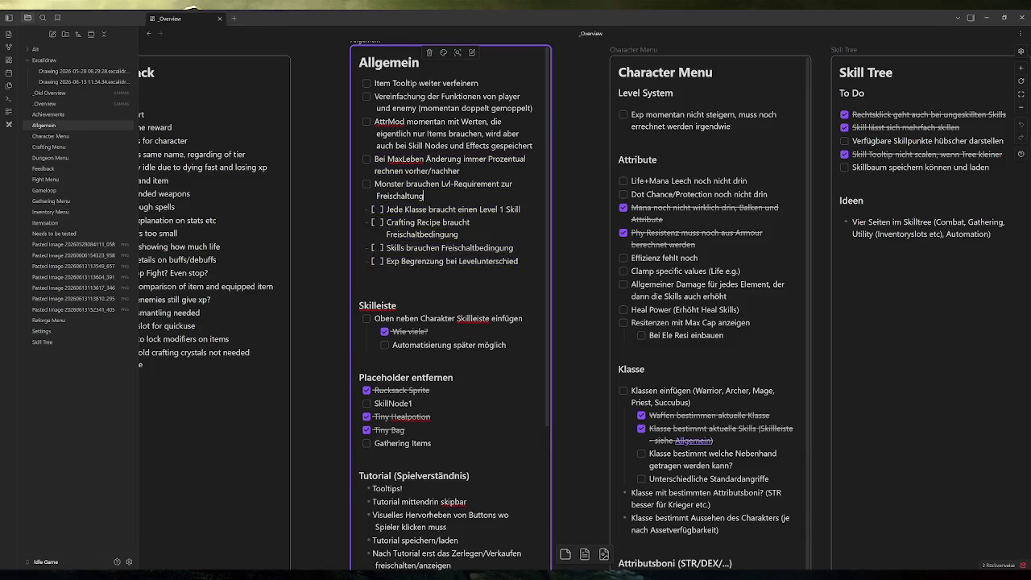
scroll(451, 302, "down", 3)
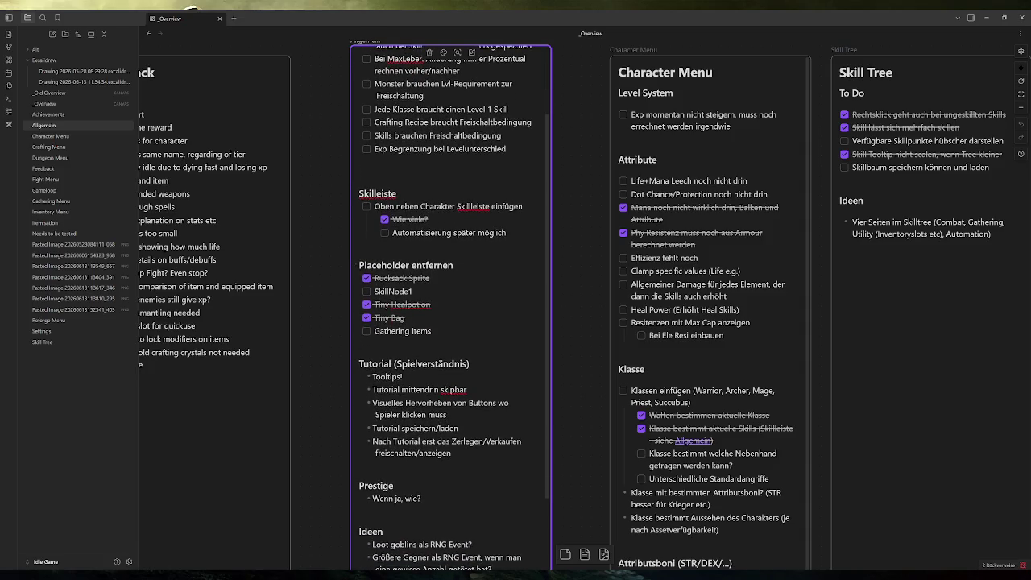
scroll(450, 309, "down", 3)
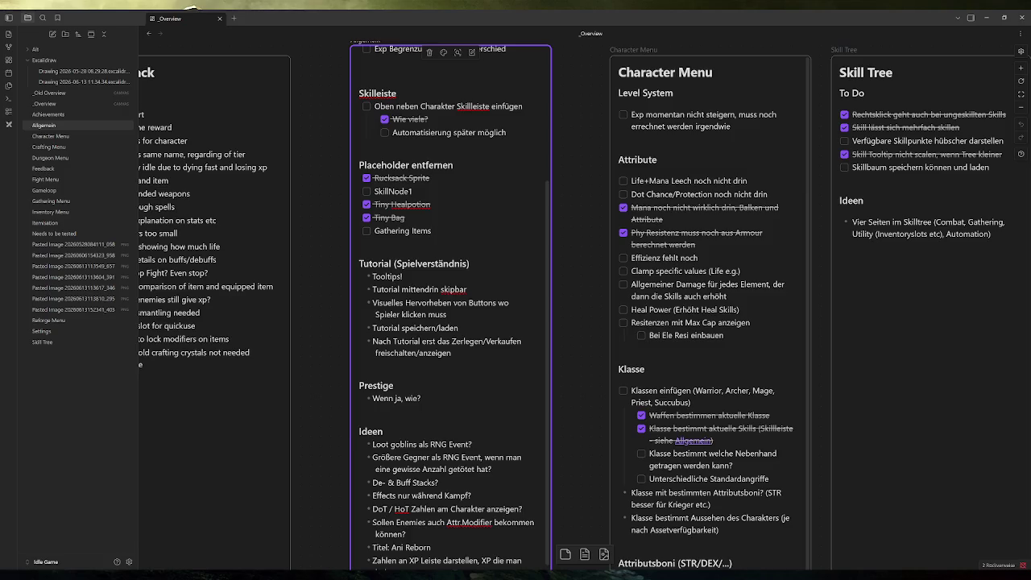
scroll(450, 306, "down", 2)
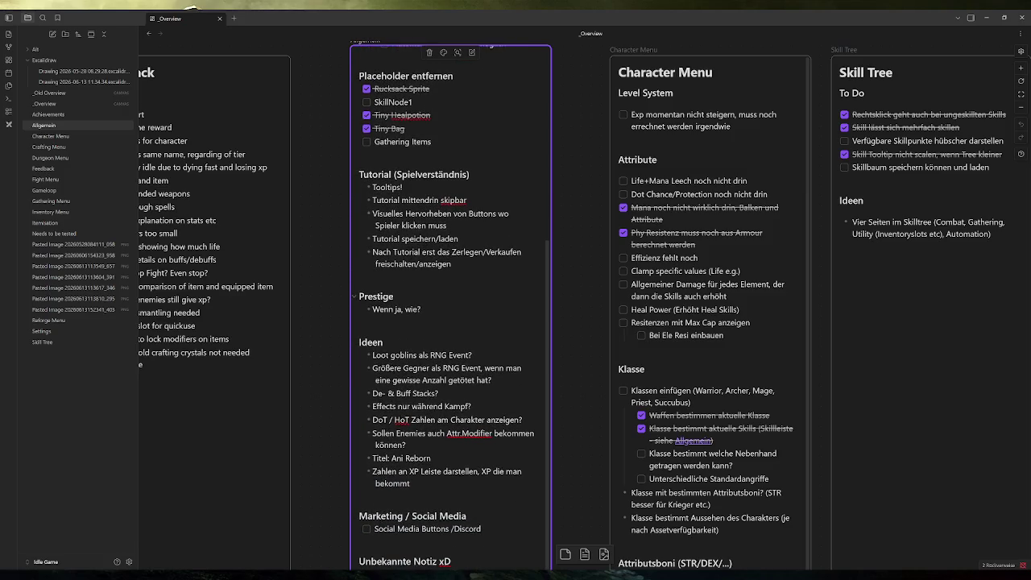
left_click_drag(424, 309, 336, 294)
left_click(424, 309)
scroll(450, 306, "up", 5)
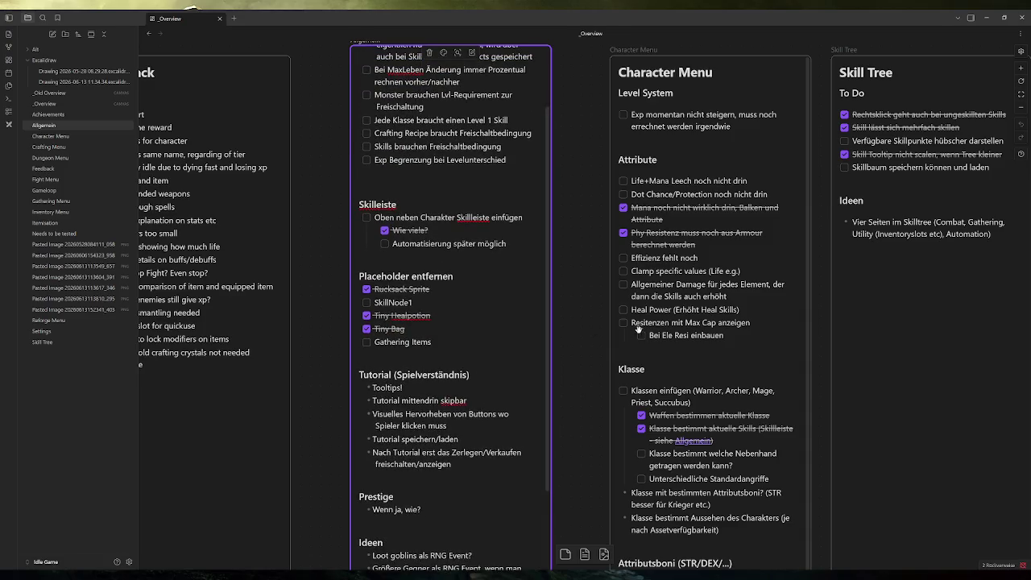
scroll(641, 330, "right", 5)
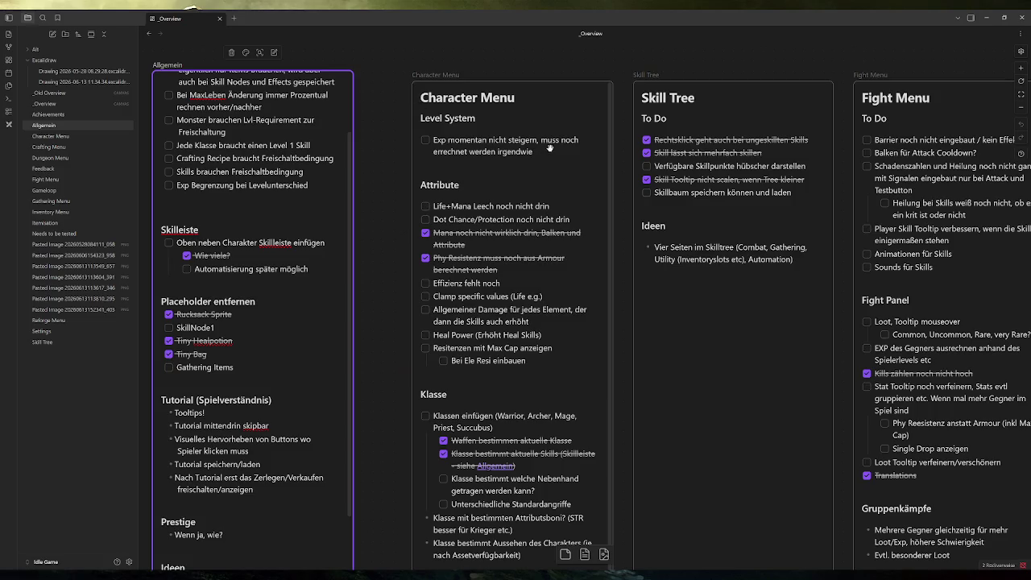
left_click(426, 141)
Step: Tick the Character Menu card's Exp to-do, briefly check Excel and Godot, then return to Obsidian
left_click(426, 141)
left_click(385, 270)
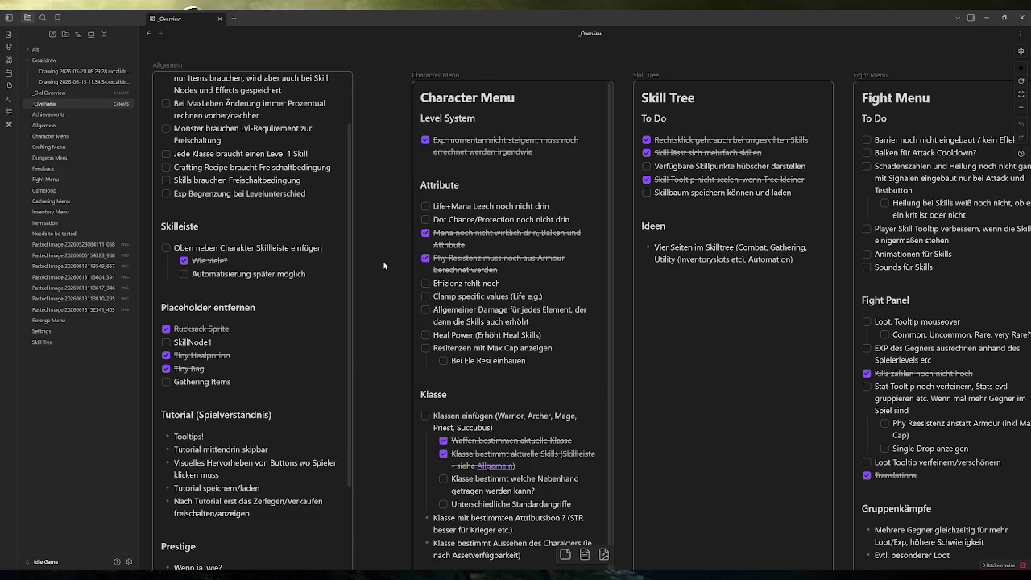
left_click(299, 543)
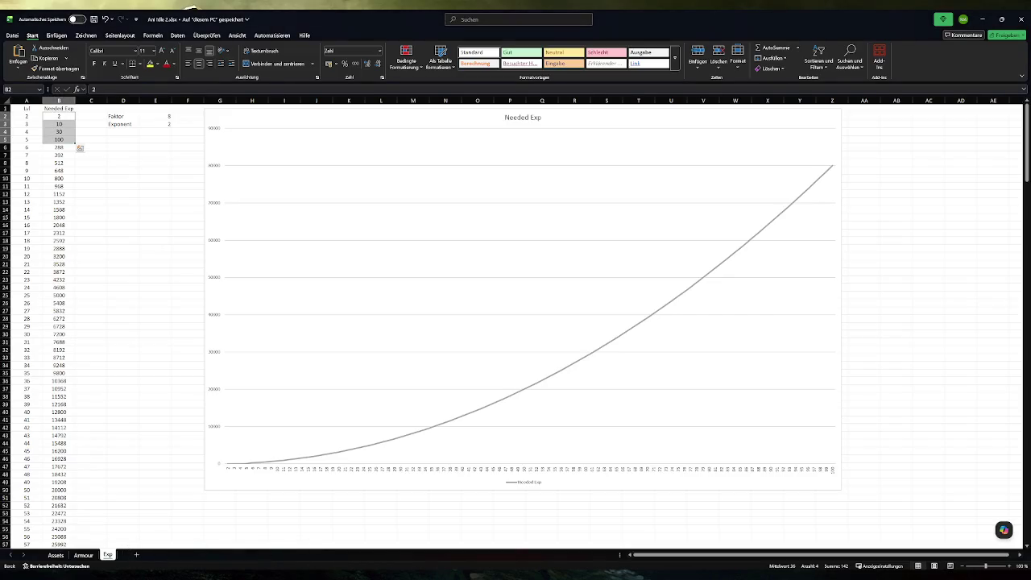
key("alt+Tab")
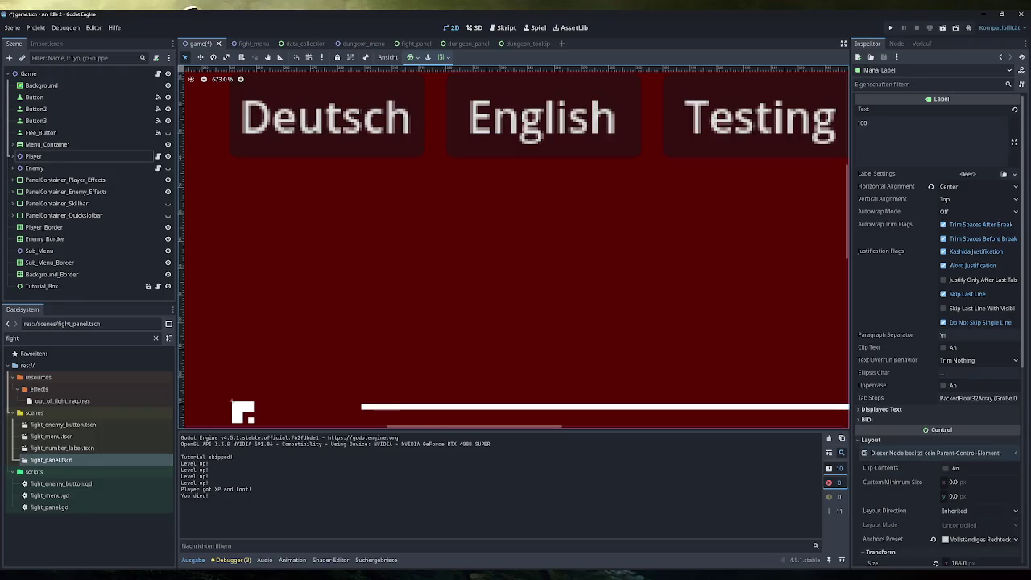
left_click(314, 536)
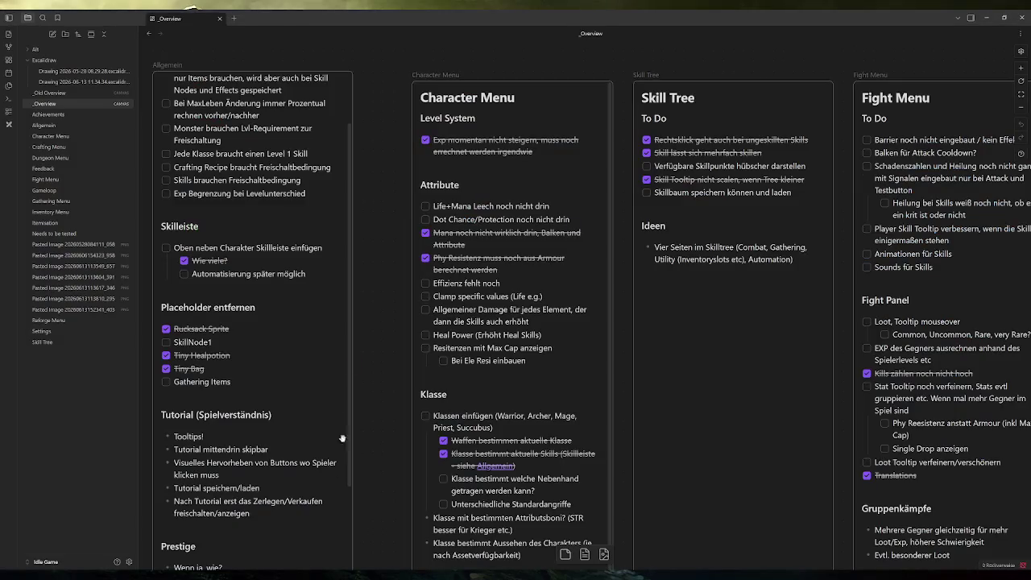